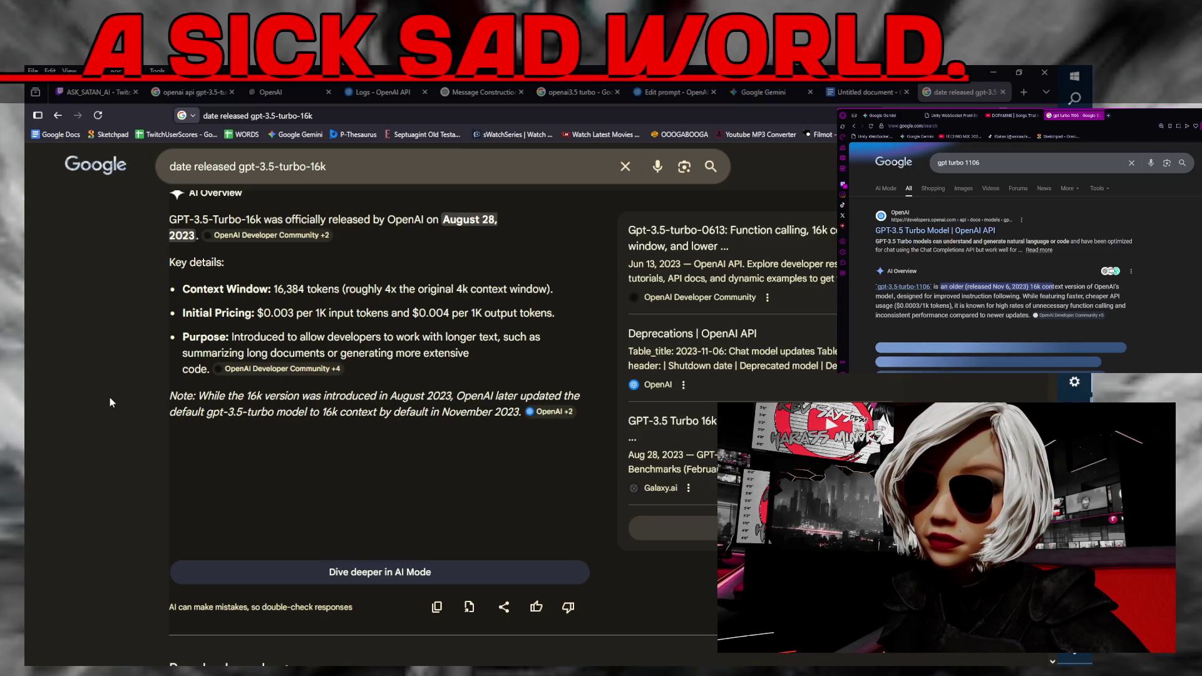
# - Expand the 'People also ask' answers on GPT-3.5 Turbo vs 16k and whether Turbo is still available
pyautogui.scroll(-7, 546, 348)
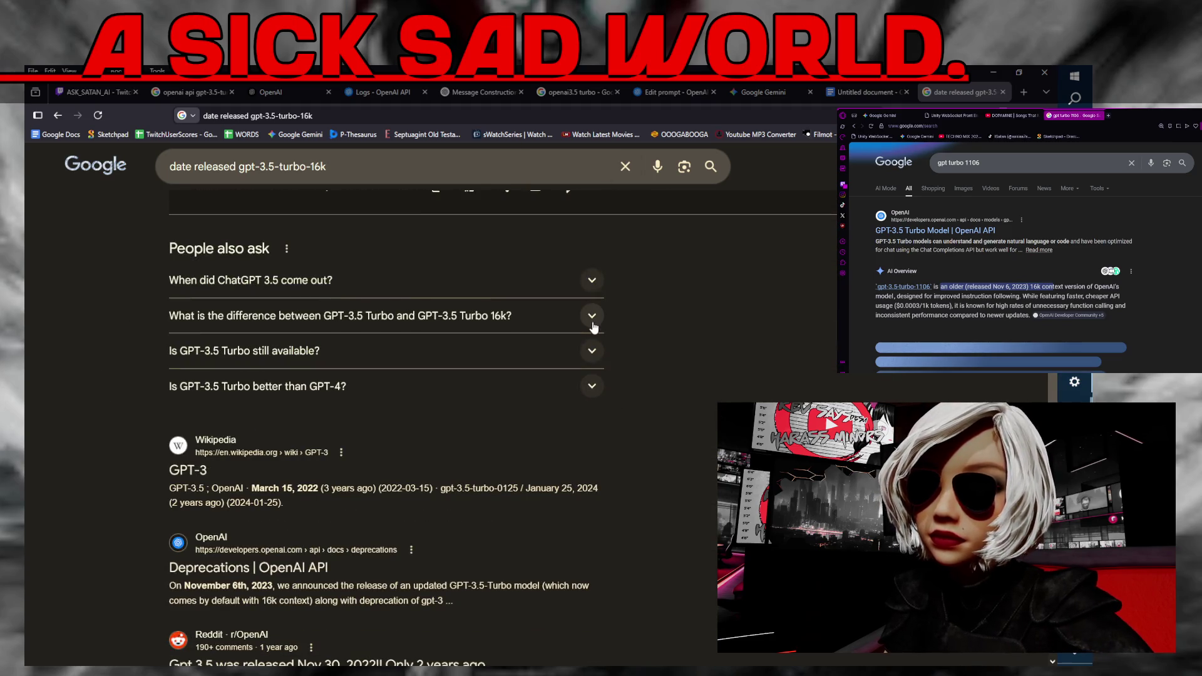
pyautogui.click(593, 317)
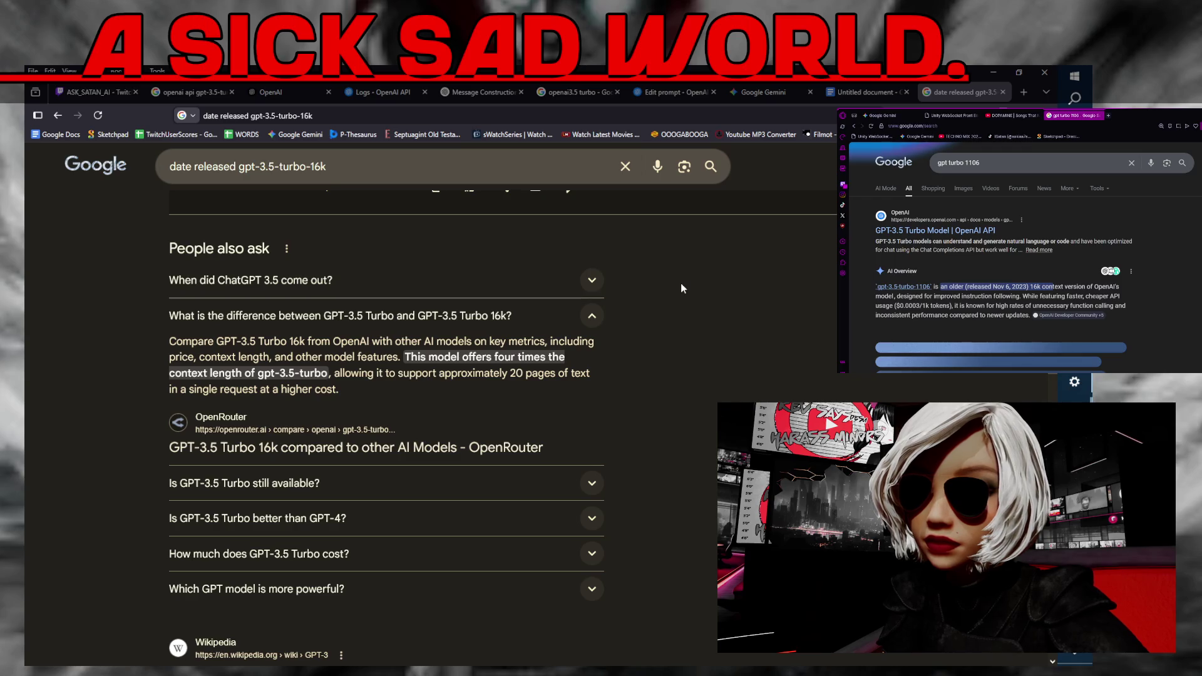
pyautogui.scroll(-3, 679, 284)
pyautogui.scroll(1, 678, 284)
pyautogui.click(594, 343)
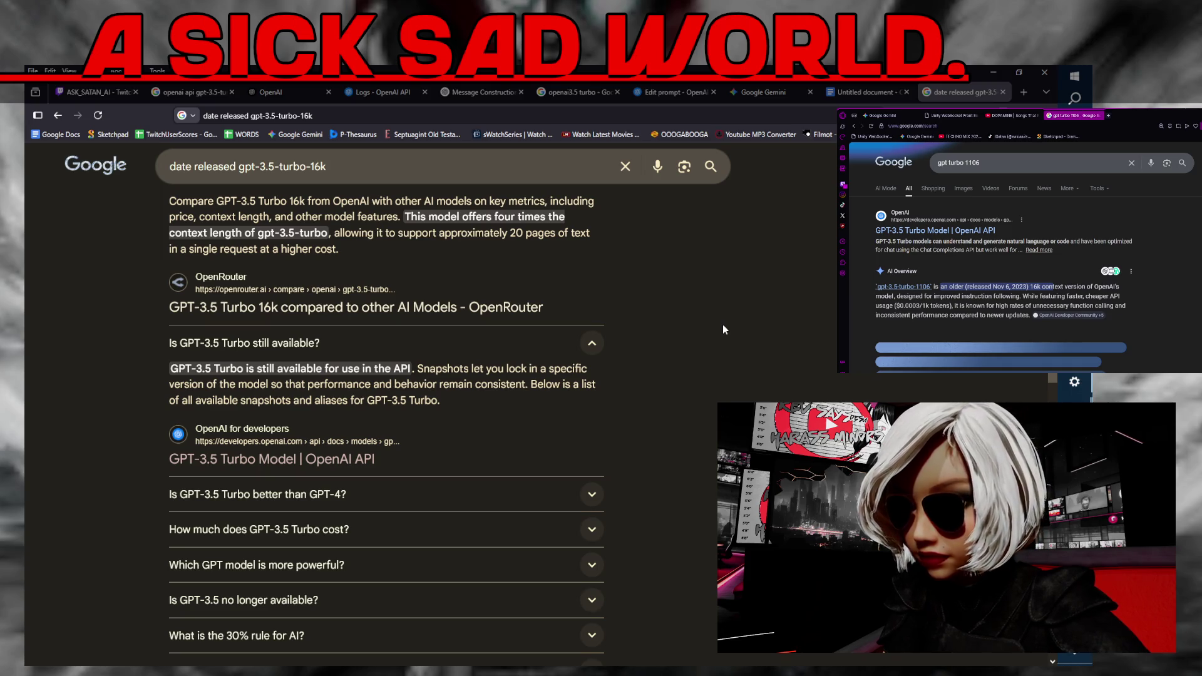
pyautogui.scroll(-2, 620, 380)
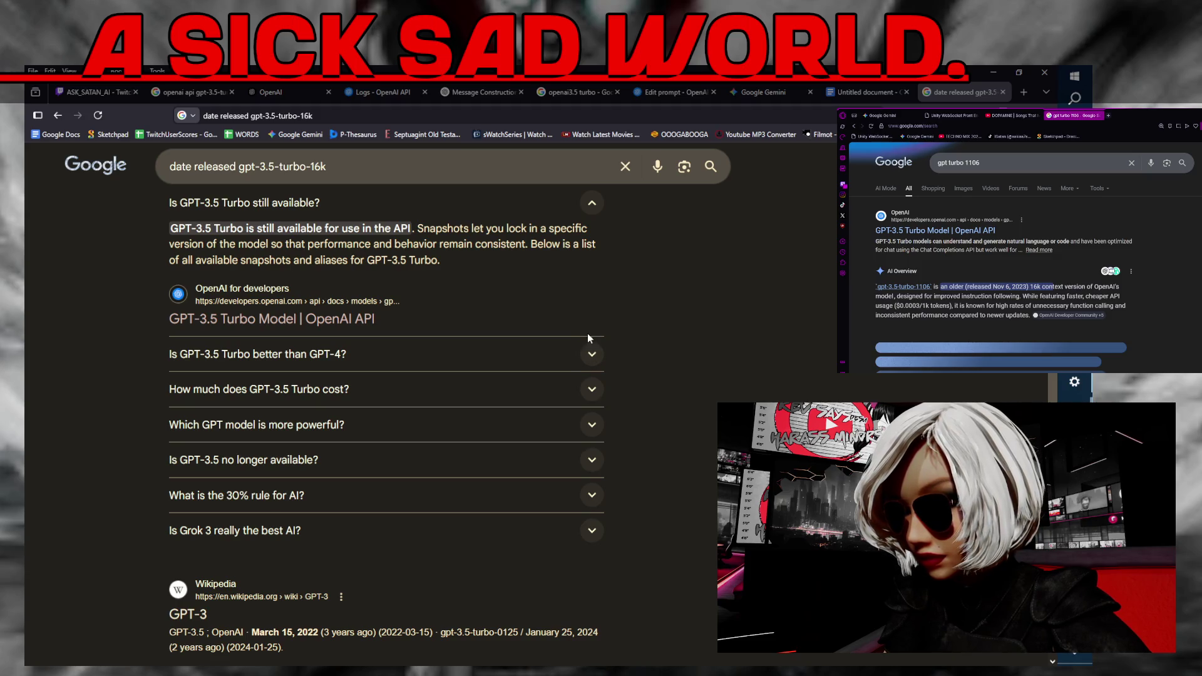
pyautogui.scroll(-5, 122, 351)
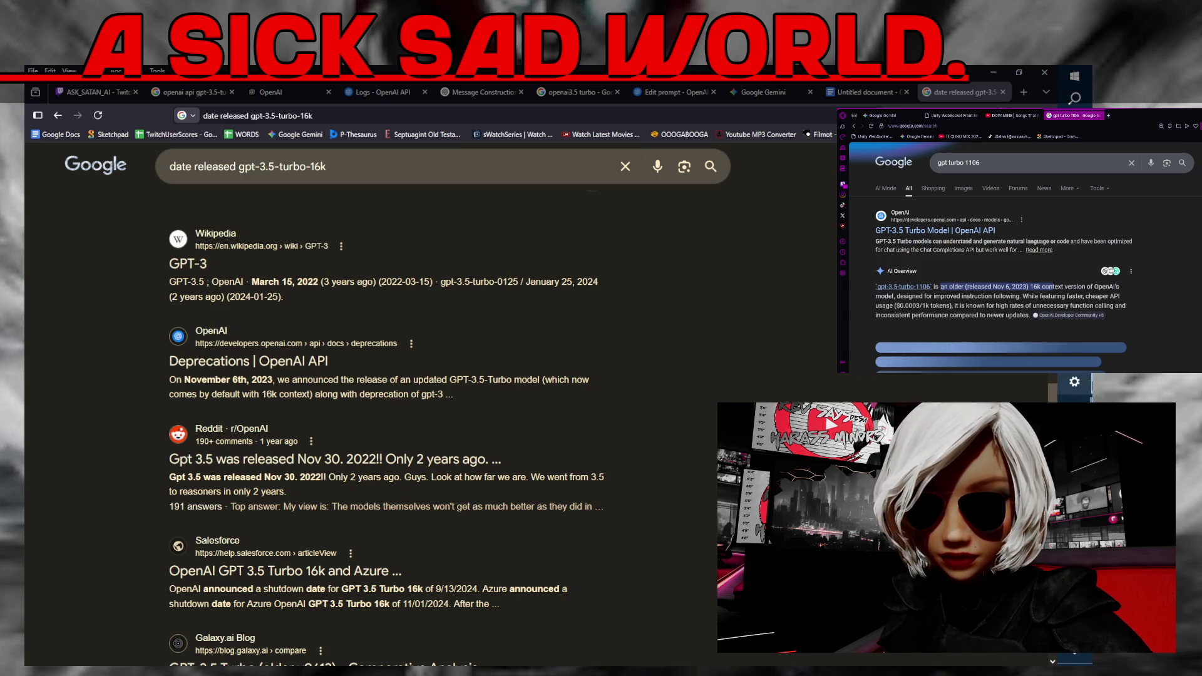
# - Return to the Unity editor, whose console lists the 85 OpenAI models found
pyautogui.hotkey('alt', 'Tab')
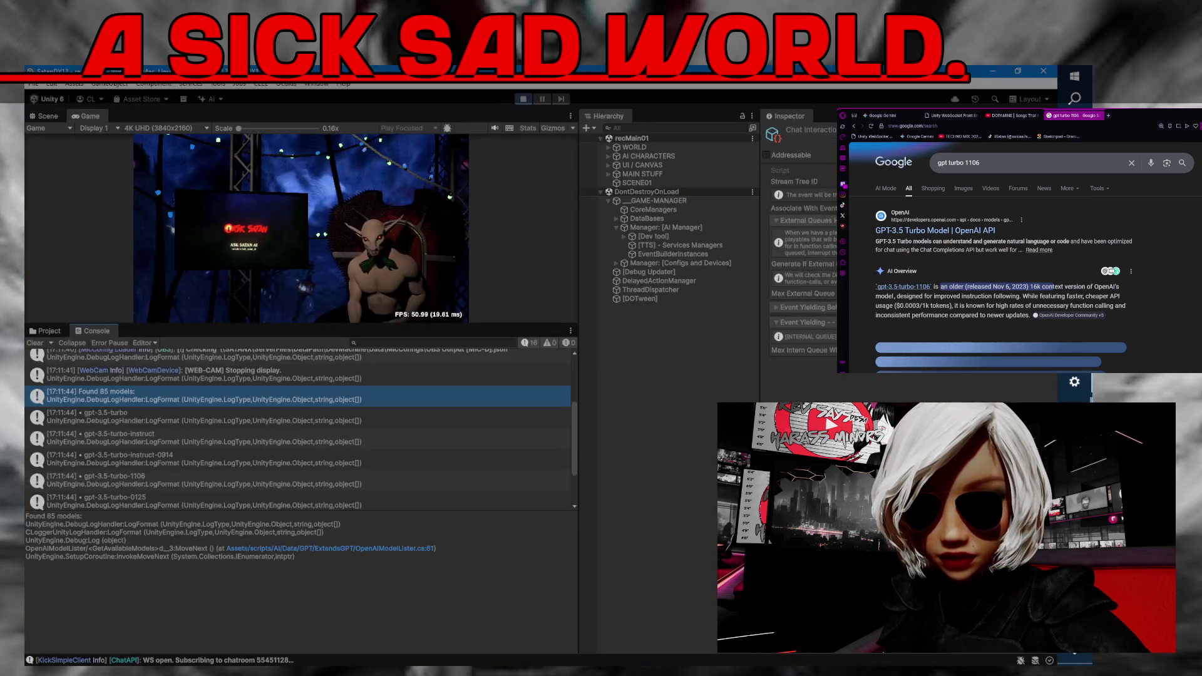
# - Switch between the Project assets and the Console's 85 logged models, then browse toward (GPT) API Configs
pyautogui.click(51, 332)
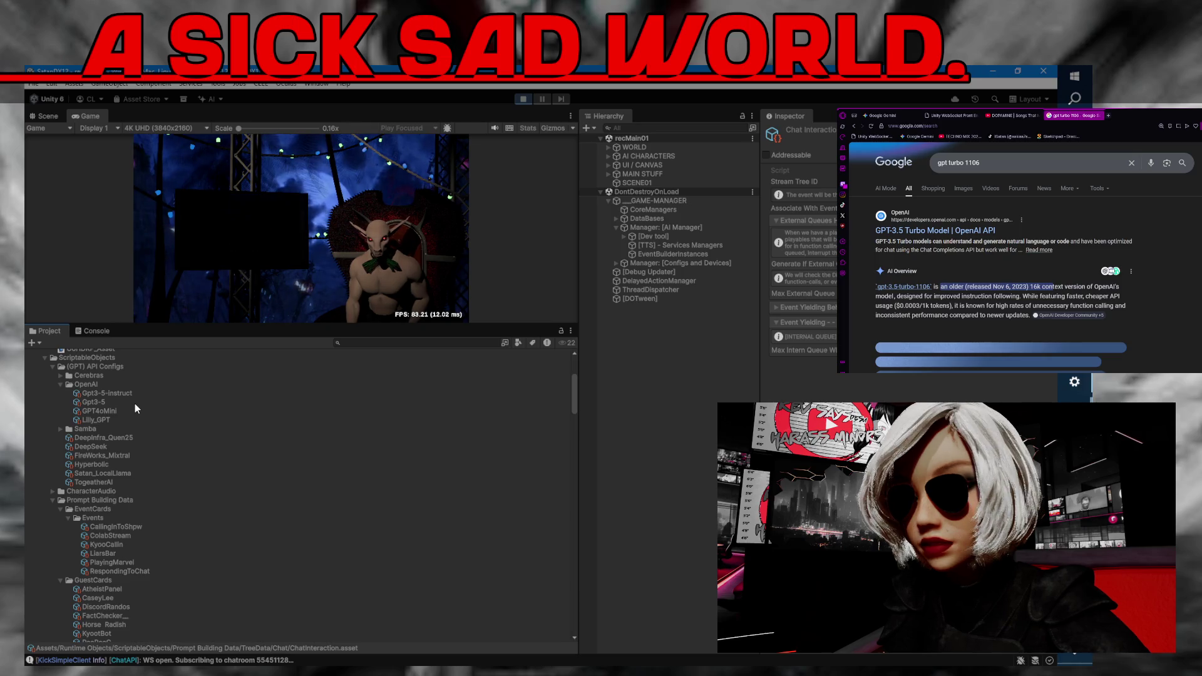
pyautogui.click(95, 331)
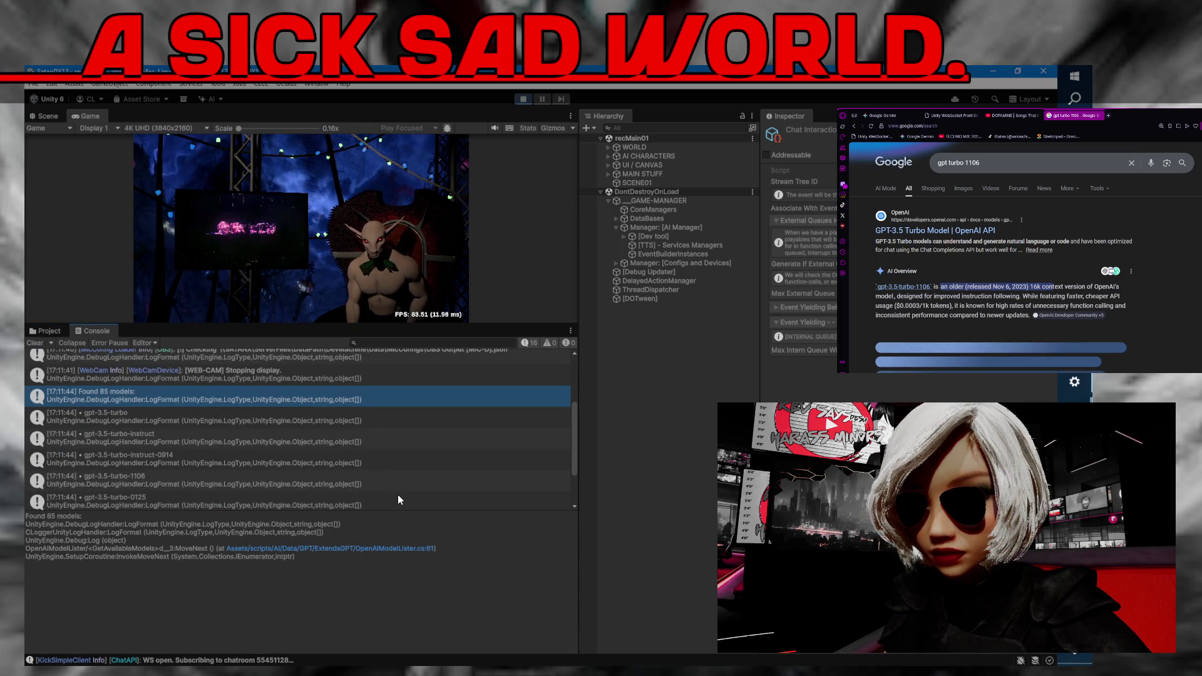
pyautogui.scroll(2, 377, 483)
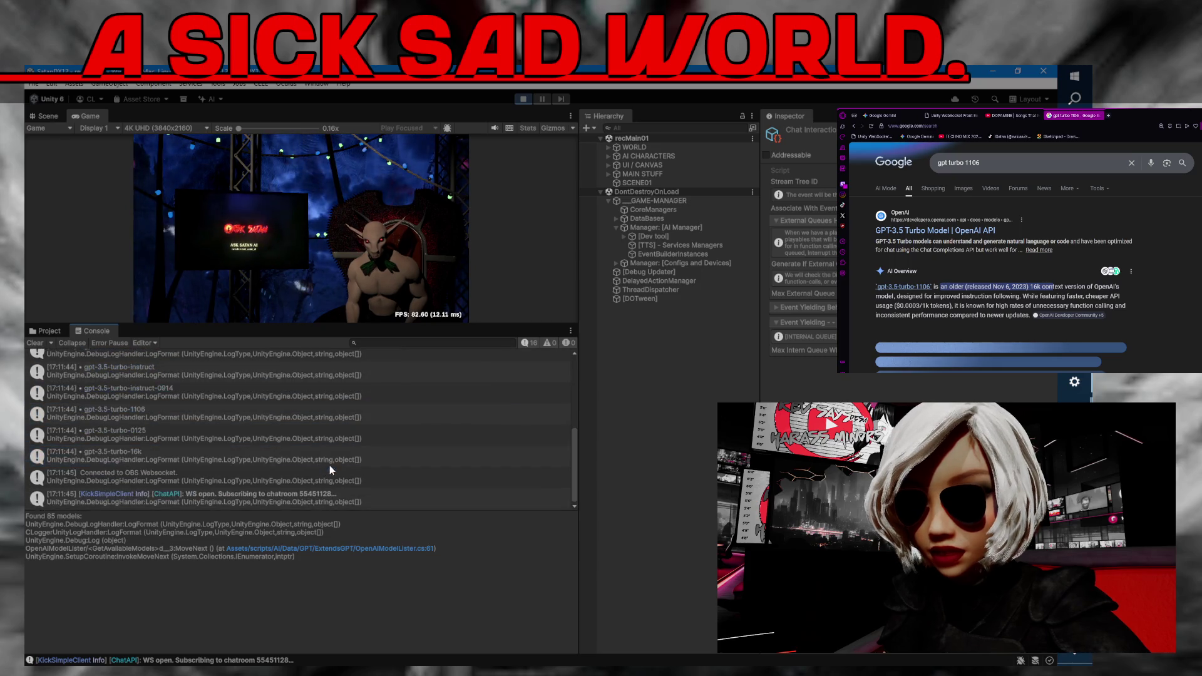
pyautogui.click(70, 331)
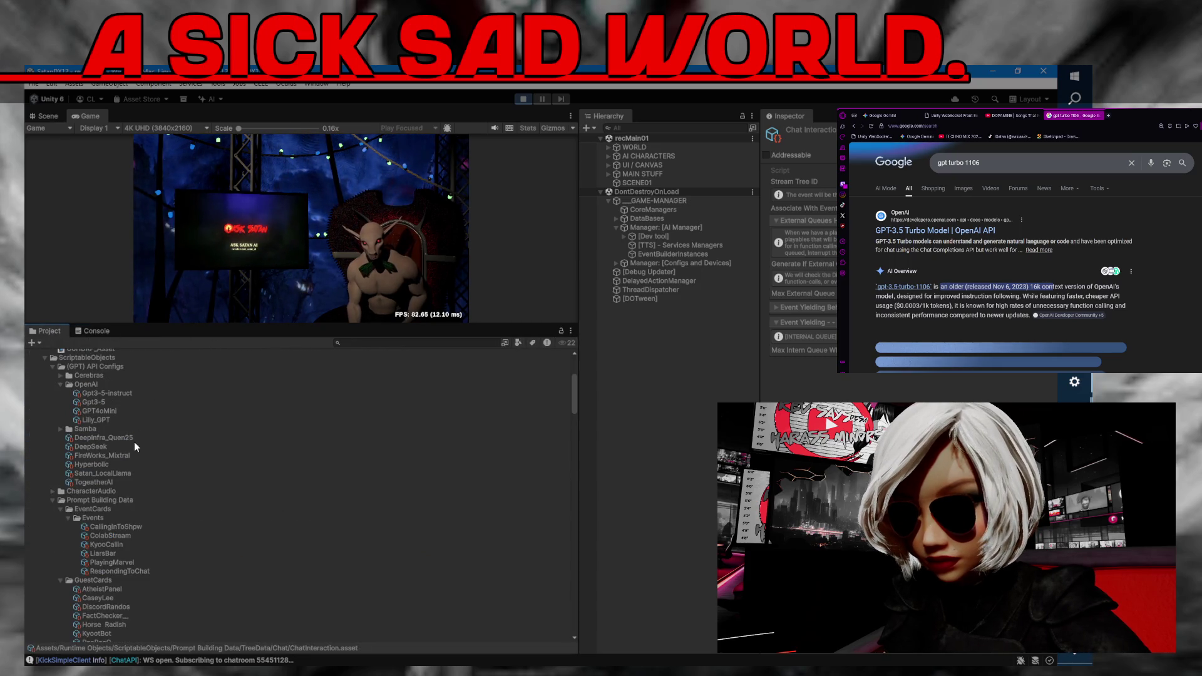
pyautogui.scroll(-2, 127, 467)
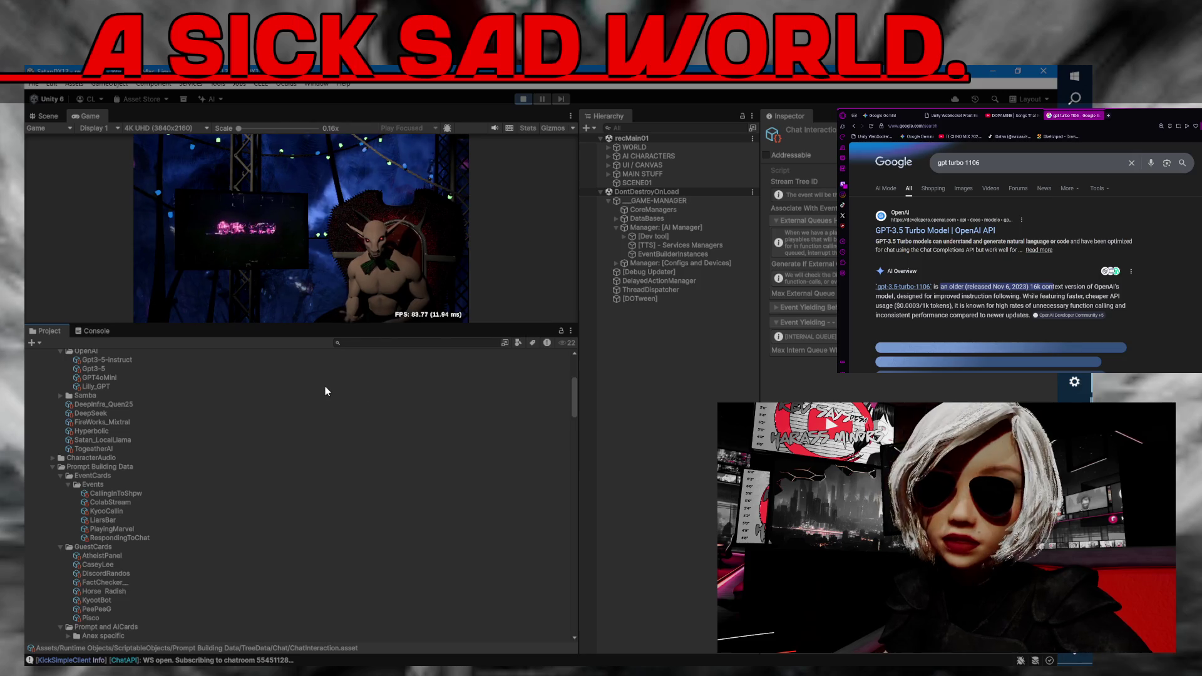
# - Scroll the Project window up to ScriptableObjects > (GPT) API Configs
pyautogui.scroll(4, 137, 443)
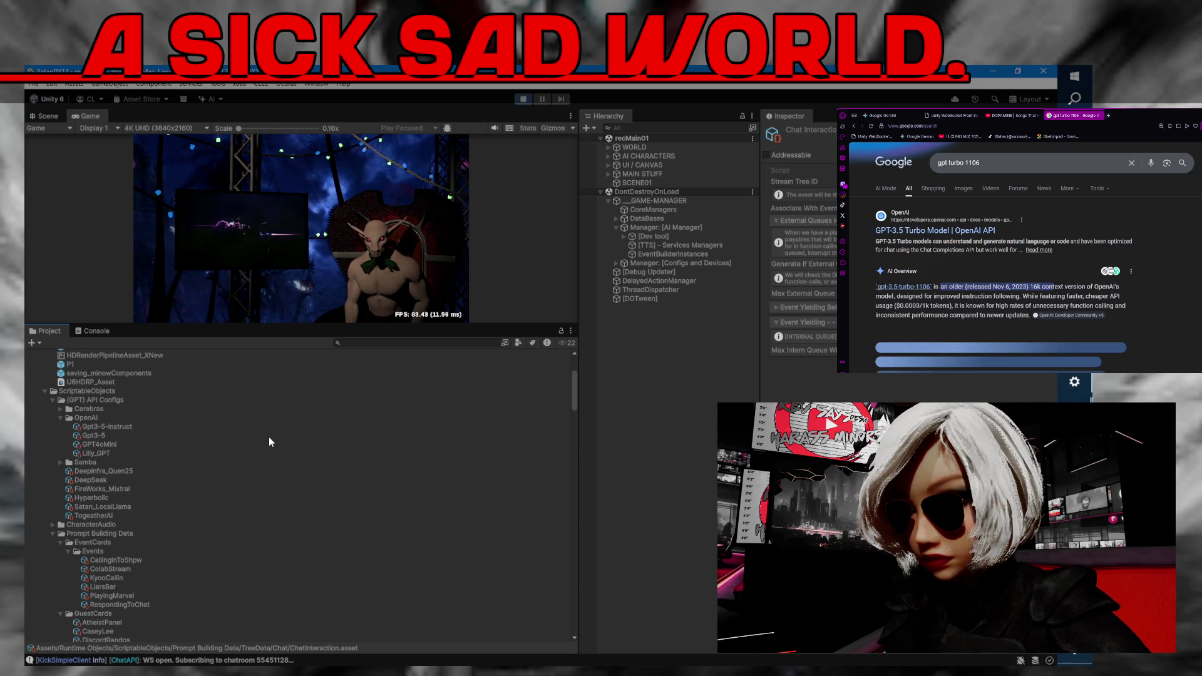
pyautogui.scroll(3, 59, 500)
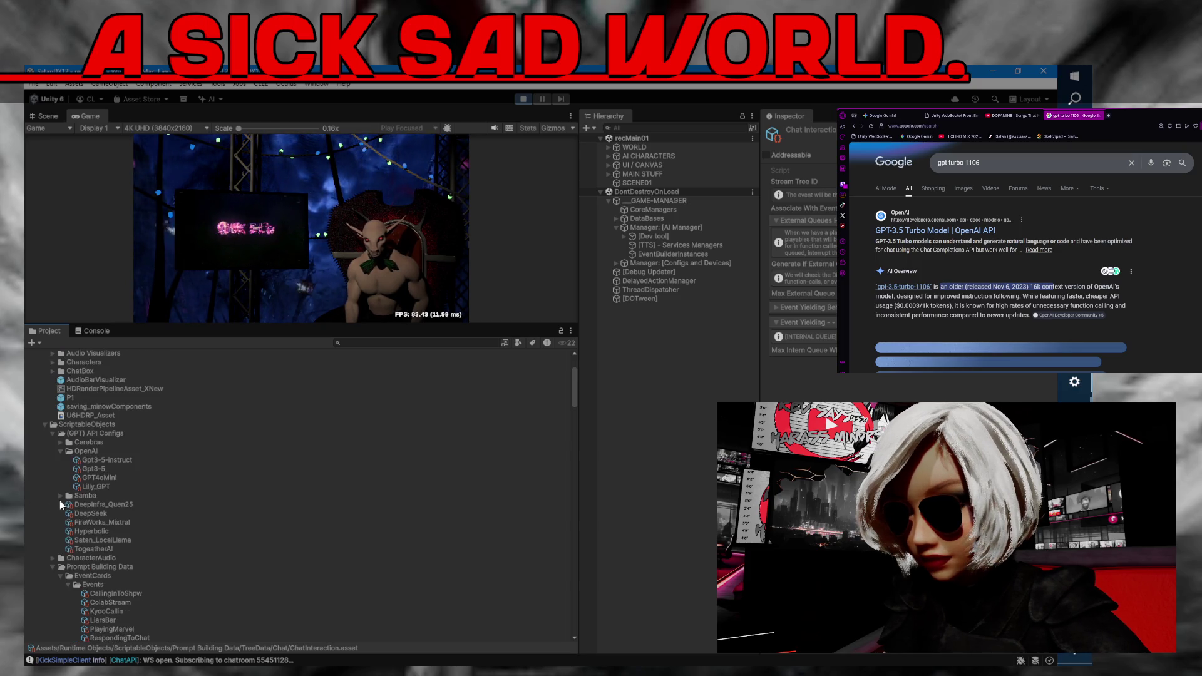
# - Open the OpenAI config folder, inspect Gpt3-5-instruct, and narrow the game and project area
pyautogui.click(92, 451)
pyautogui.click(119, 461)
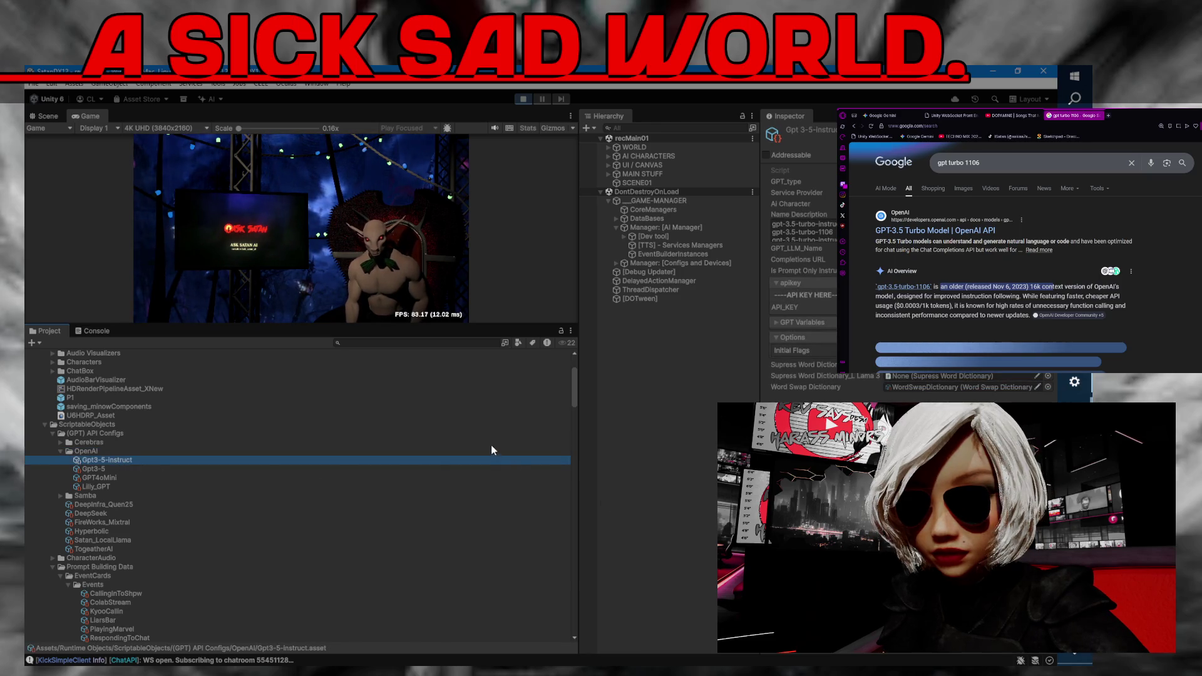
pyautogui.moveTo(580, 429); pyautogui.dragTo(499, 426)
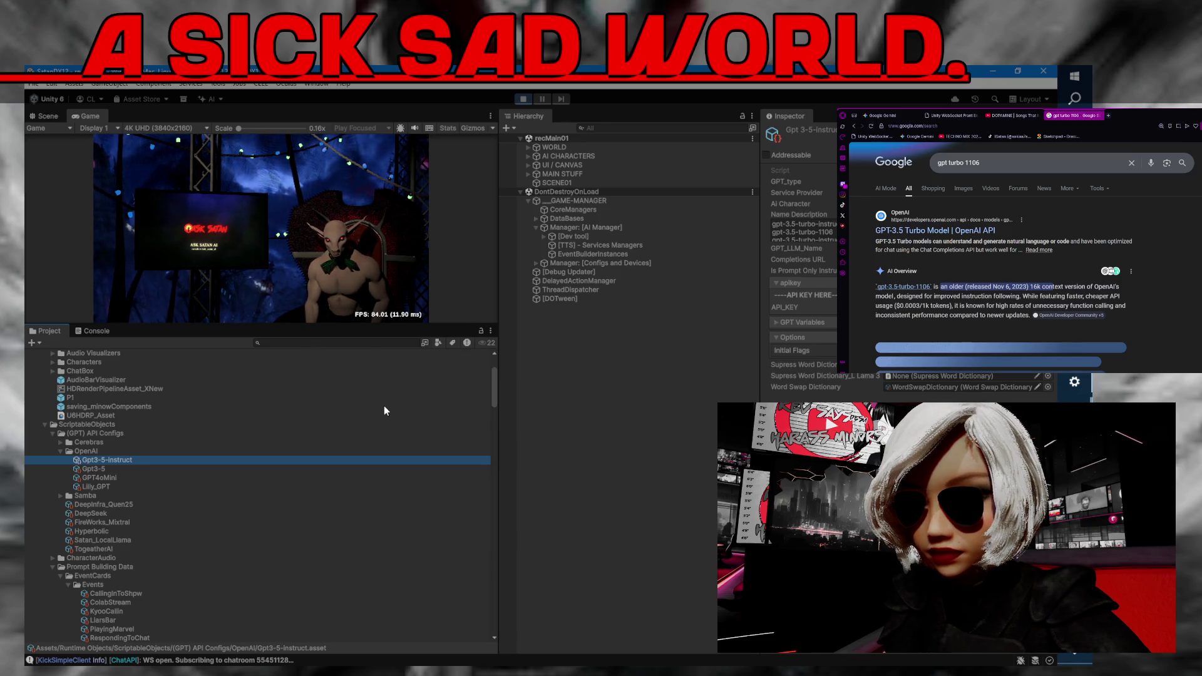
# - In the Console, view the gpt-3.5-turbo-1106 and gpt-3.5-turbo-0125 log entries before returning to the browser
pyautogui.click(94, 336)
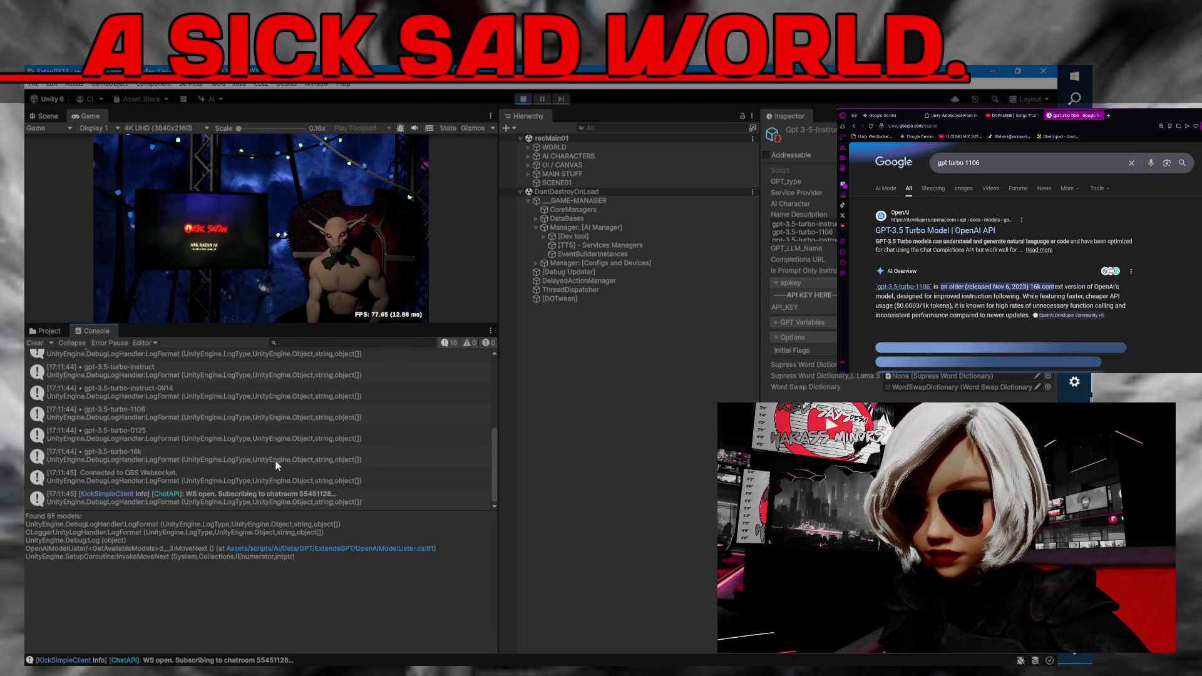
pyautogui.click(322, 416)
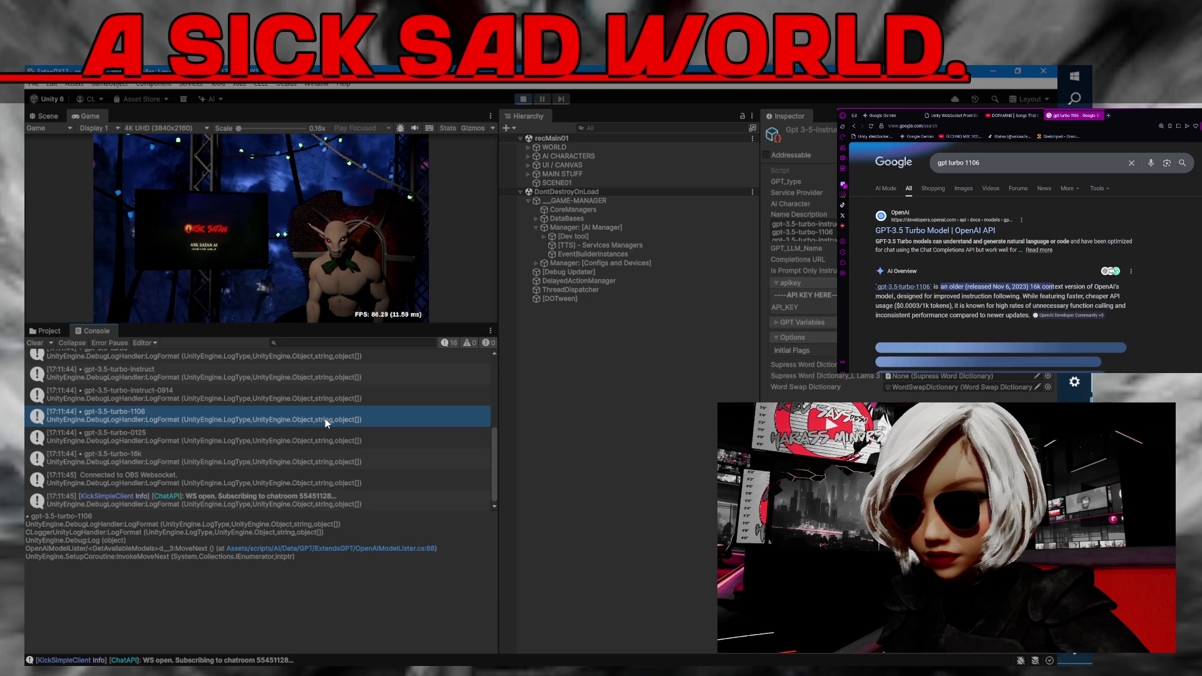
pyautogui.click(339, 439)
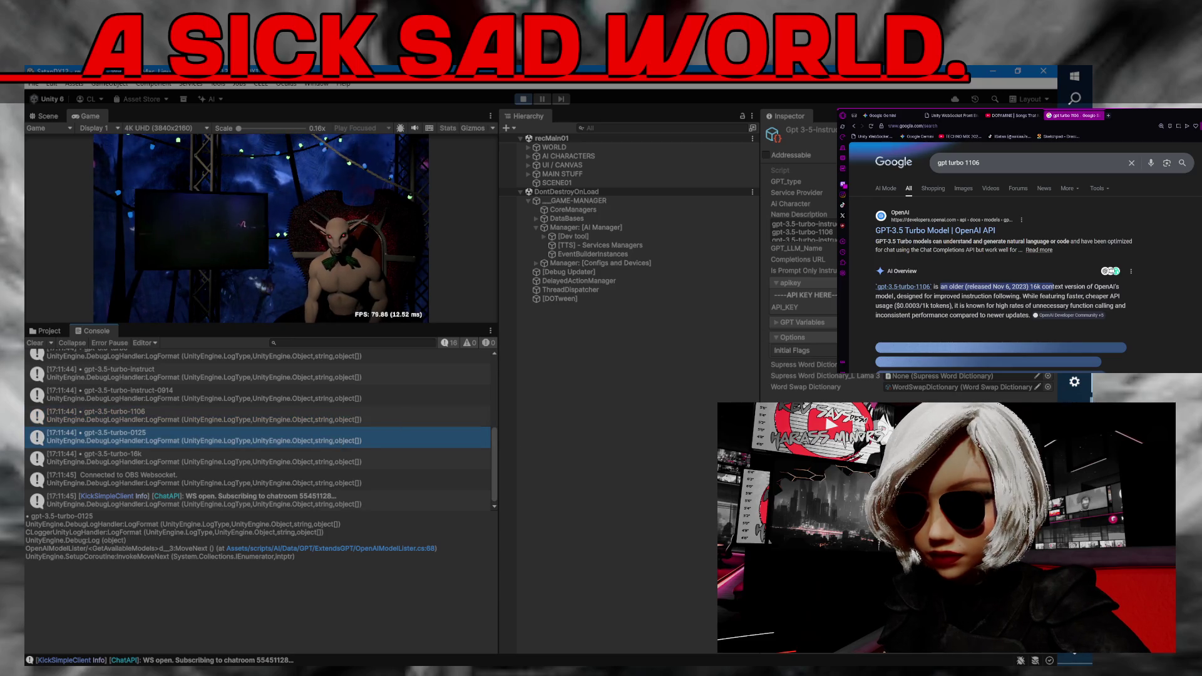
pyautogui.hotkey('alt', 'Tab')
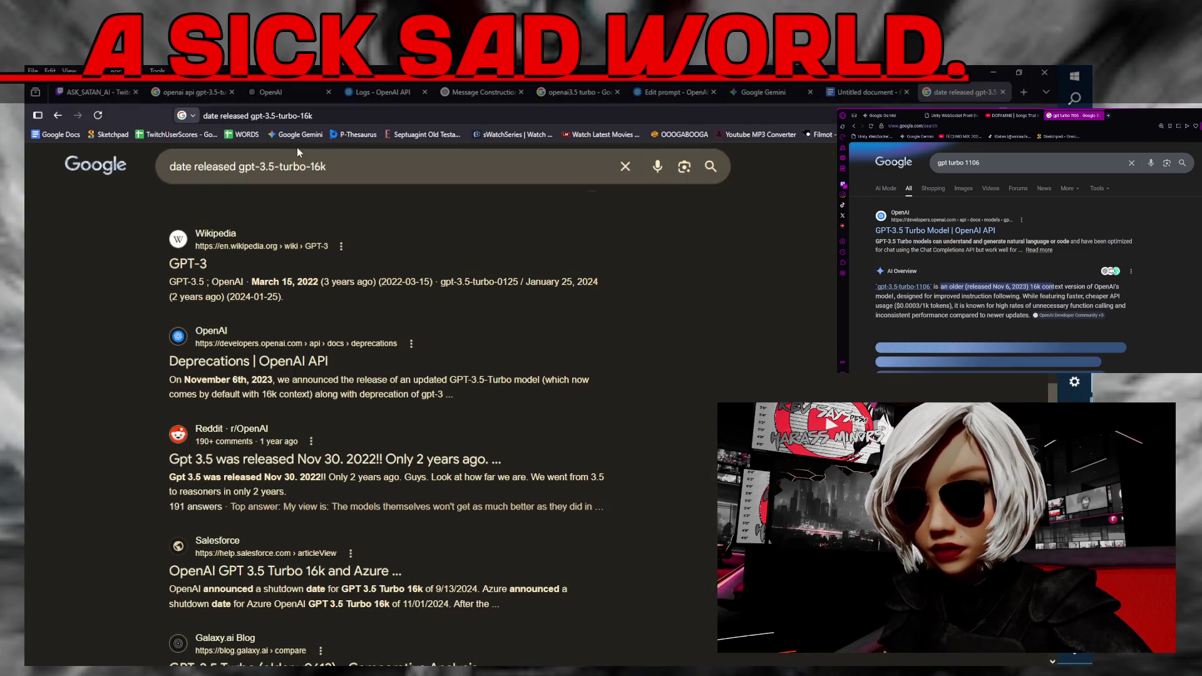
# - Change the search query's 'turbo-16k' to 'turbo 1106' and run it
pyautogui.moveTo(279, 167); pyautogui.dragTo(366, 168)
pyautogui.write('turbo 11')
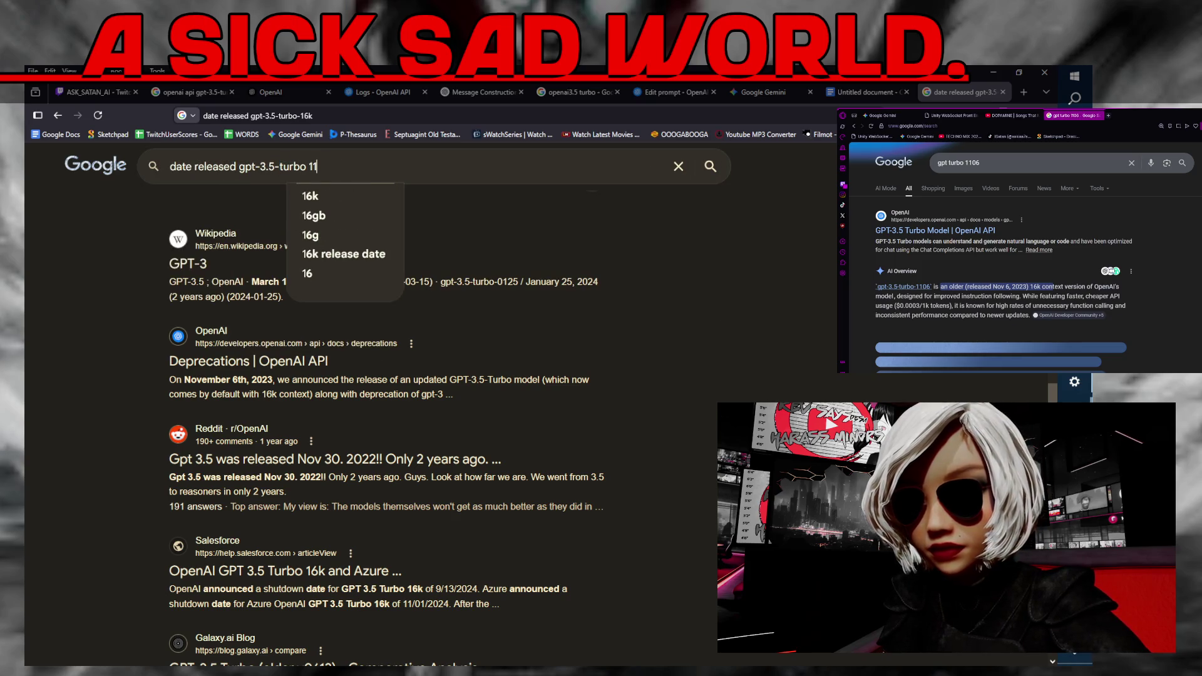
pyautogui.write('06')
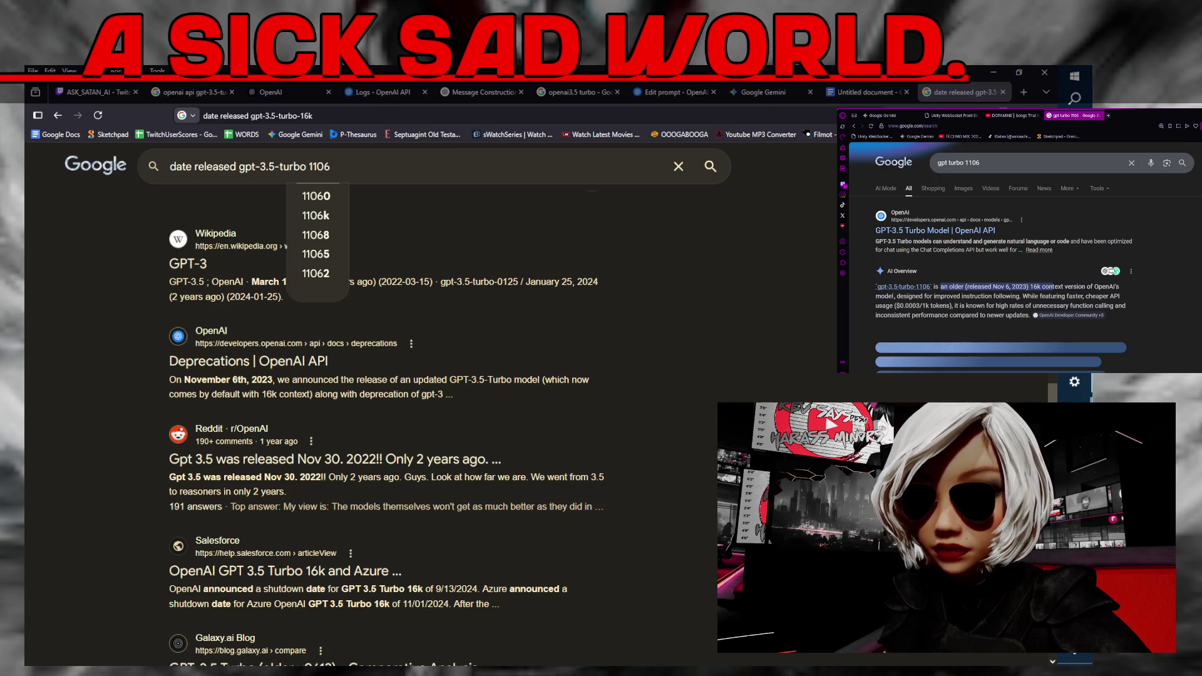
pyautogui.press('Return')
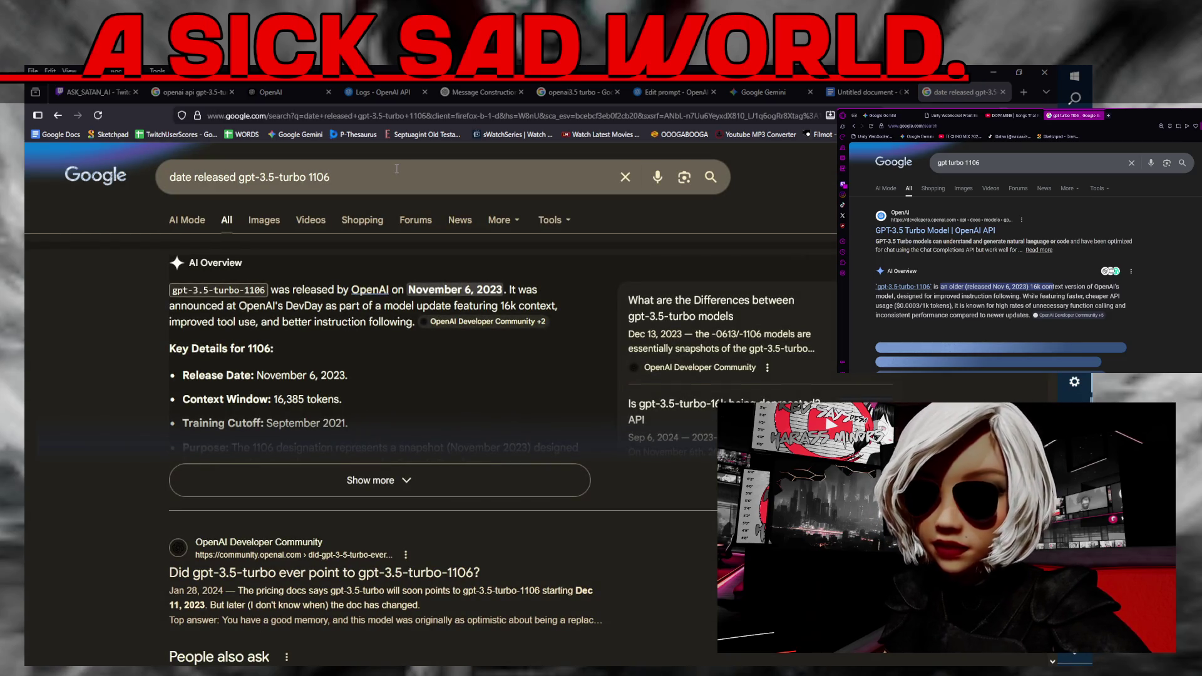
# - Step back to the previous results, go forward to the turbo 1106 results, and bring that window forward
pyautogui.click(56, 116)
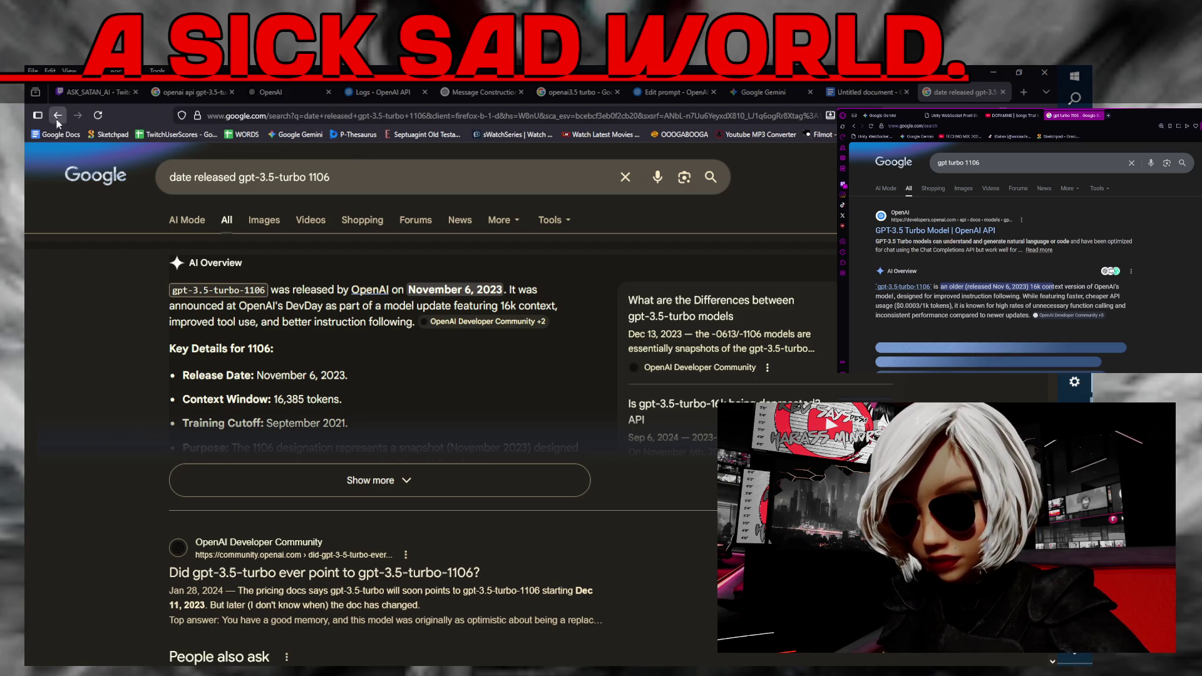
pyautogui.scroll(10, 223, 265)
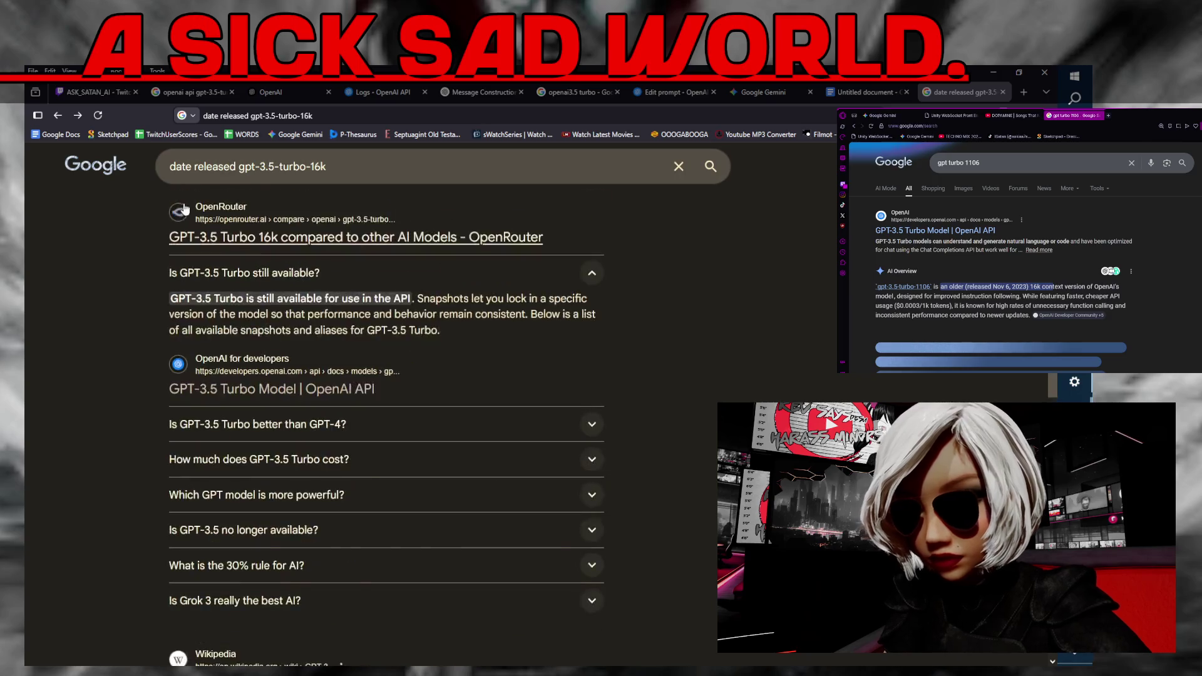
pyautogui.scroll(5, 224, 269)
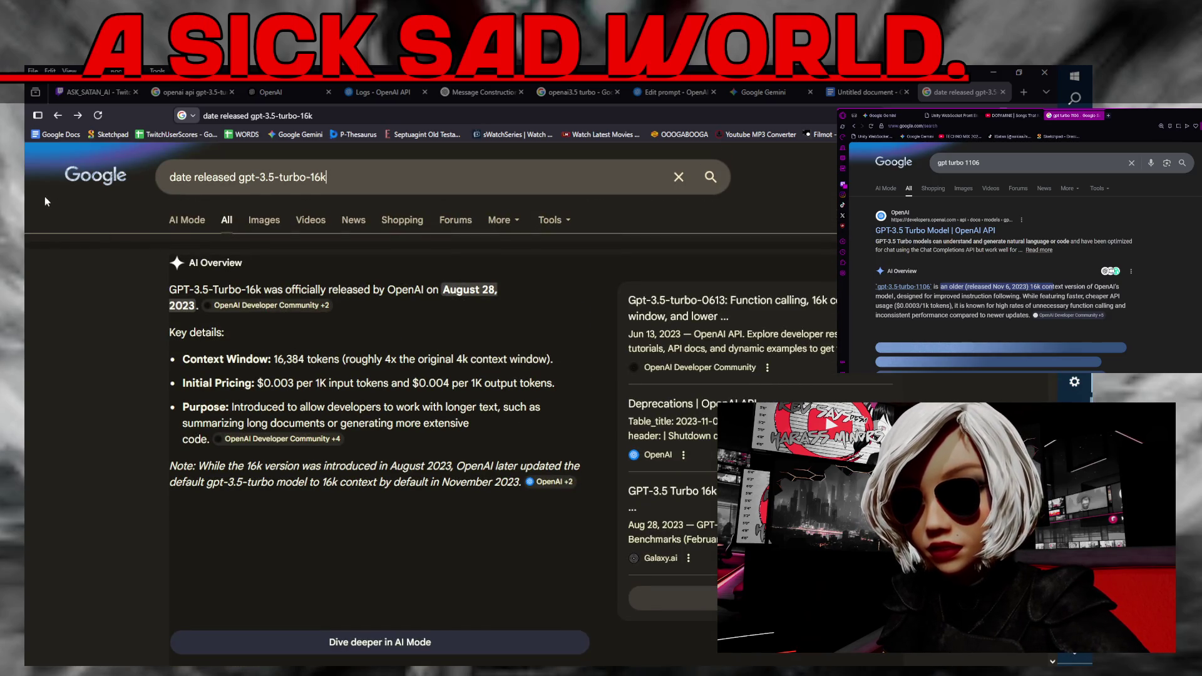
pyautogui.click(76, 116)
pyautogui.click(415, 179)
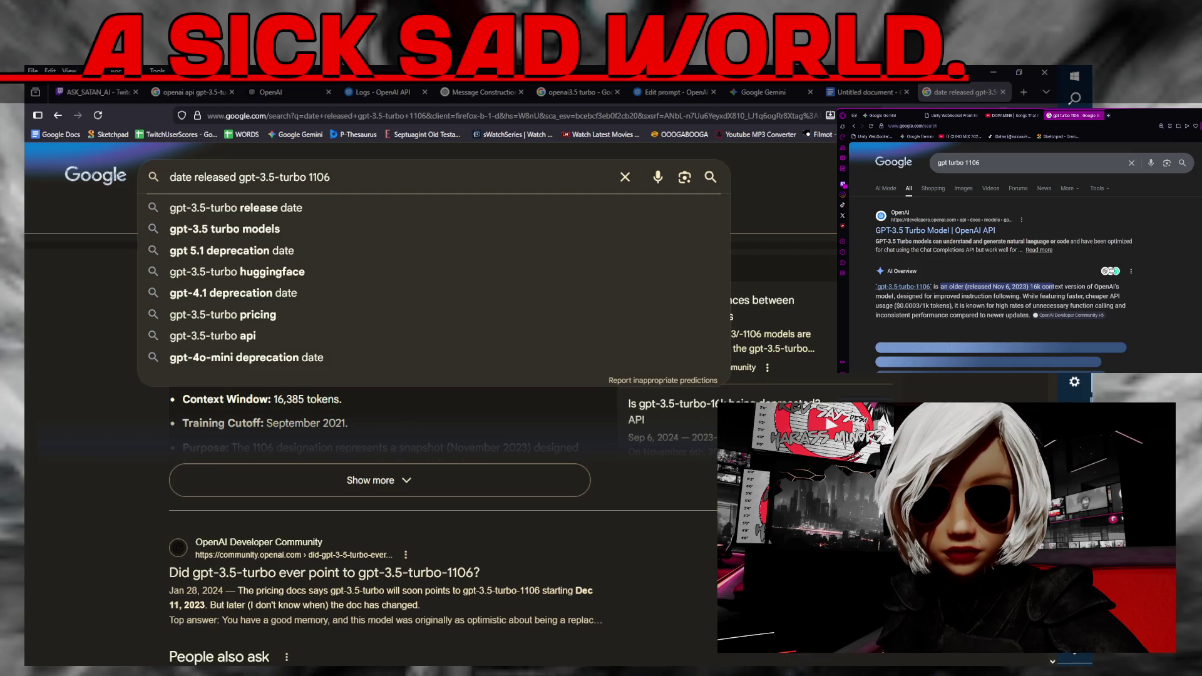
pyautogui.hotkey('alt', 'Tab')
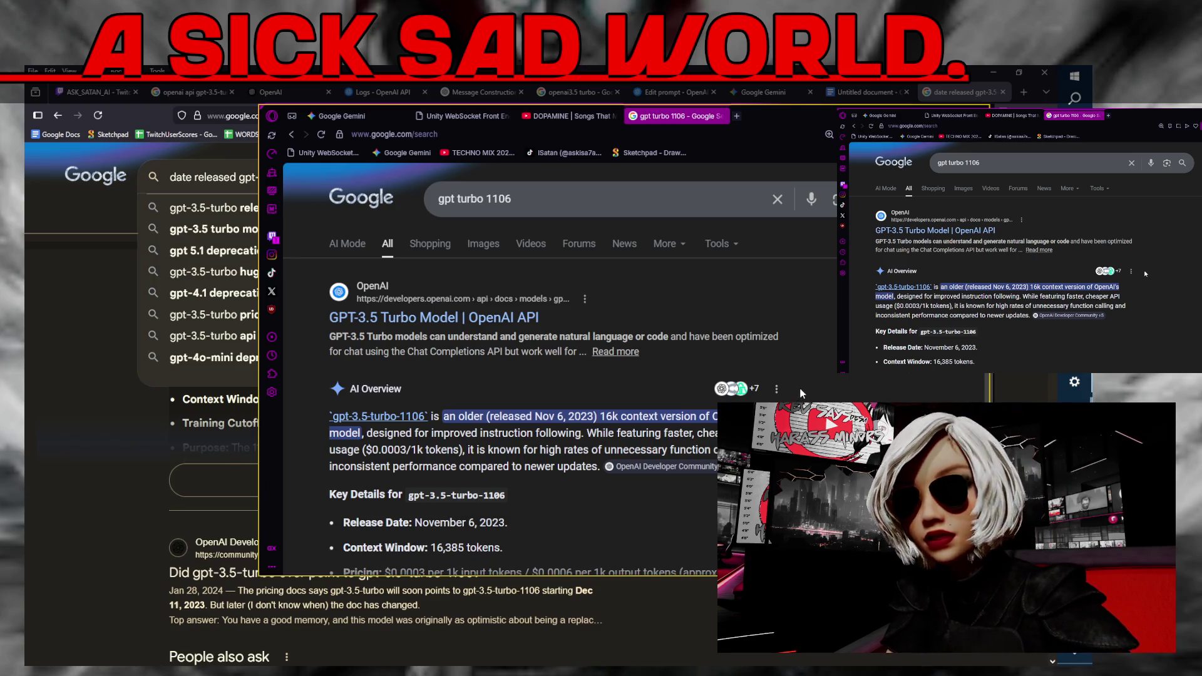
# - Expand the full AI Overview for gpt-3.5-turbo-1106
pyautogui.scroll(-1, 802, 392)
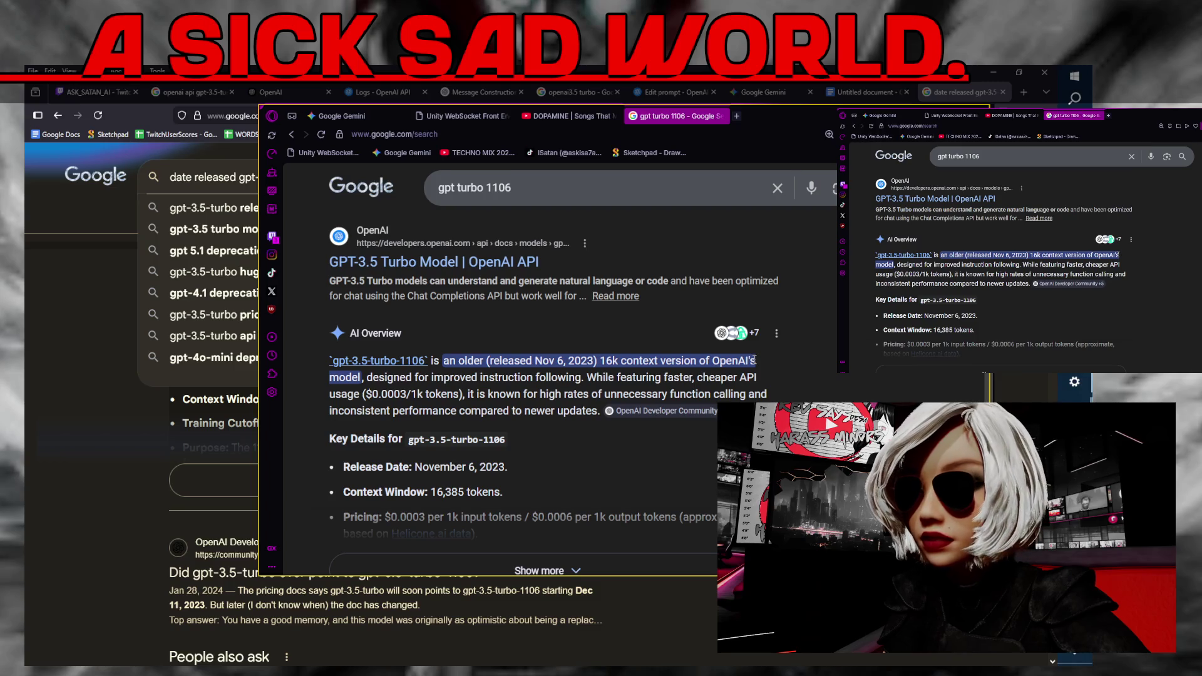
pyautogui.scroll(-2, 798, 371)
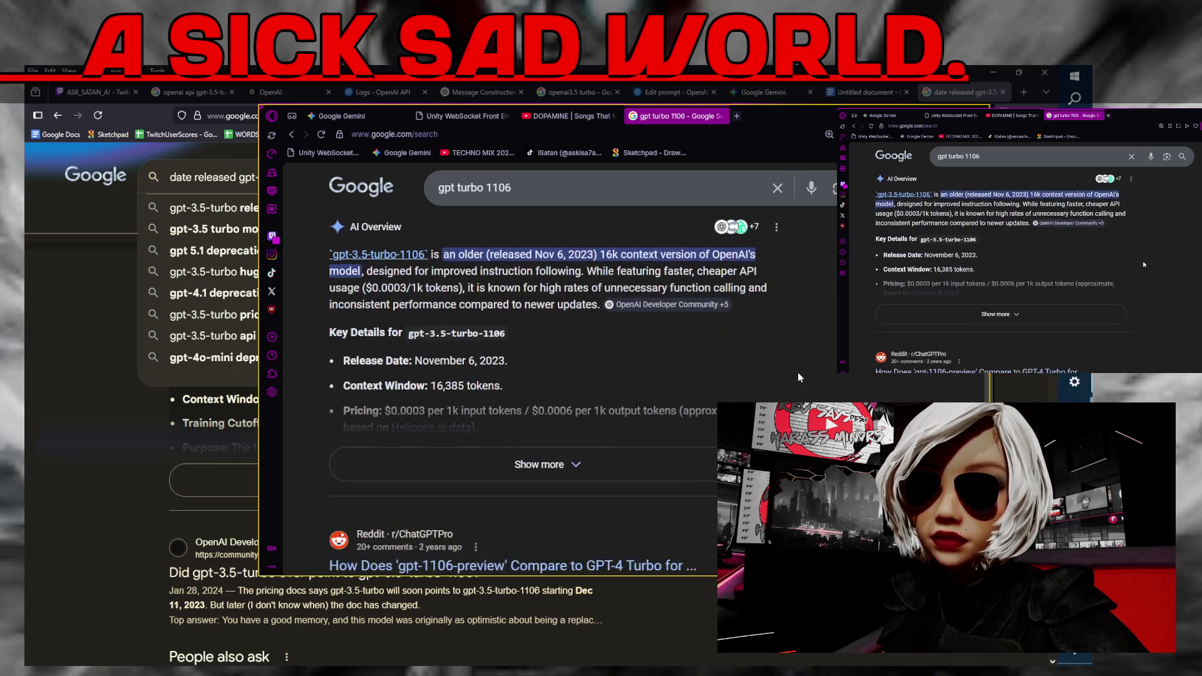
pyautogui.click(745, 459)
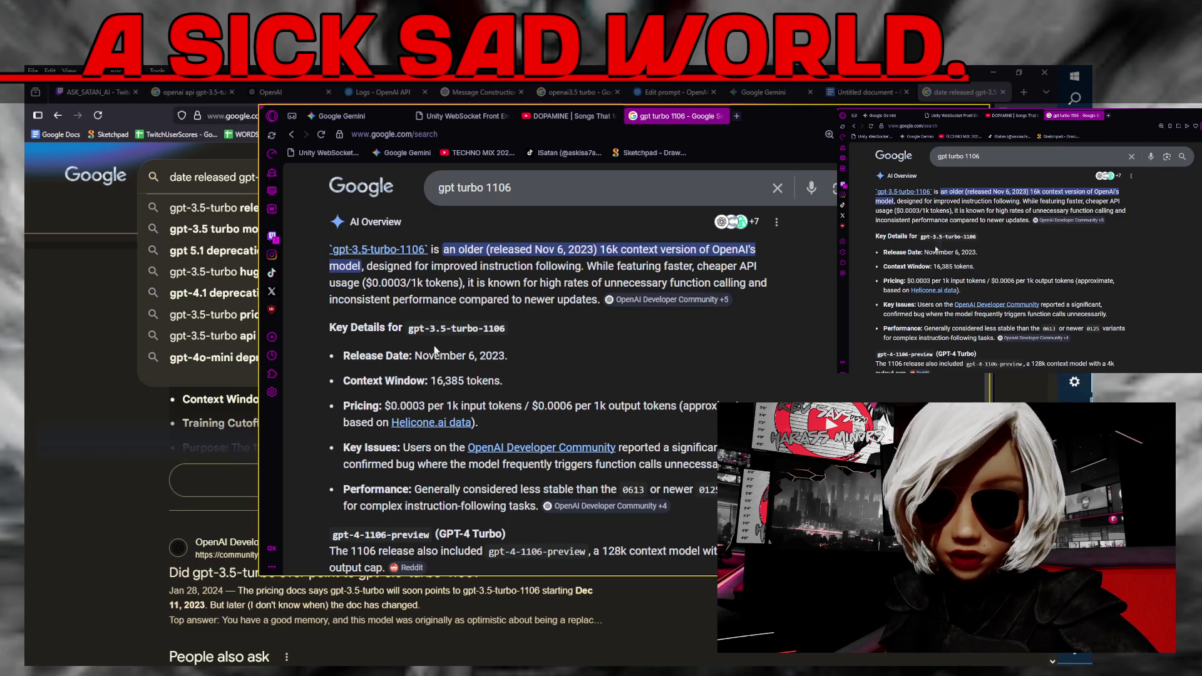
# - In Firefox, go back to the gpt-3.5-turbo-16k release-date results, then switch to Rider
pyautogui.click(160, 412)
pyautogui.scroll(-2, 158, 408)
pyautogui.scroll(2, 158, 408)
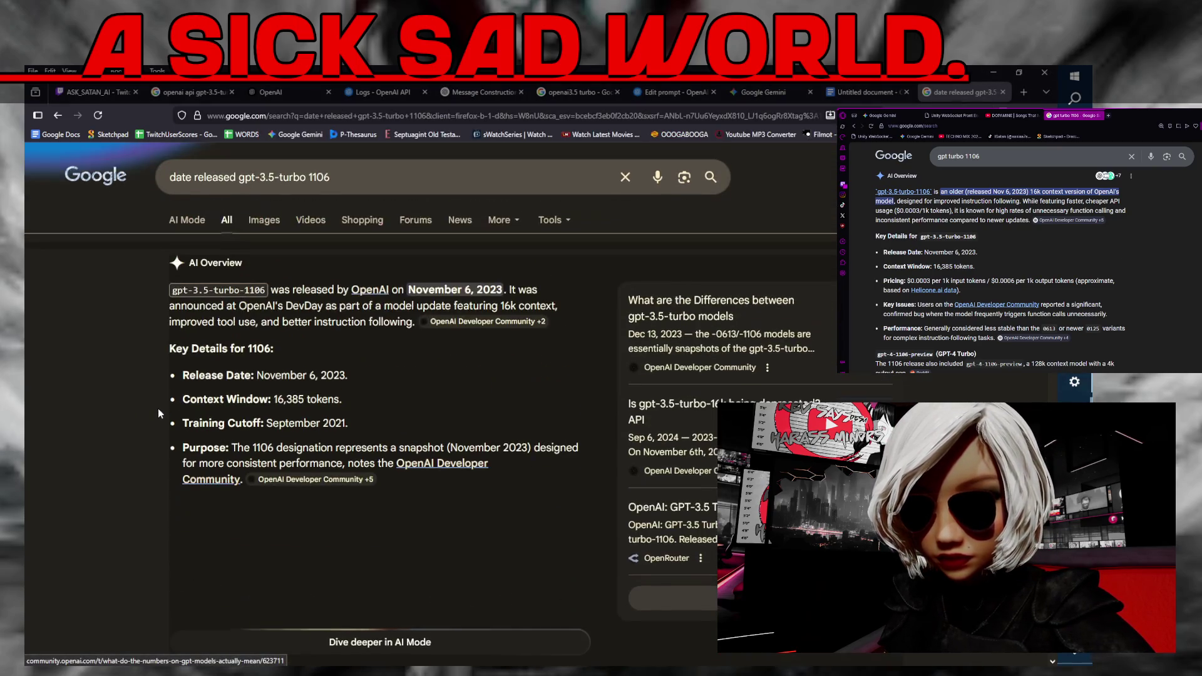
pyautogui.rightClick(552, 359)
pyautogui.click(601, 426)
pyautogui.write('-16k')
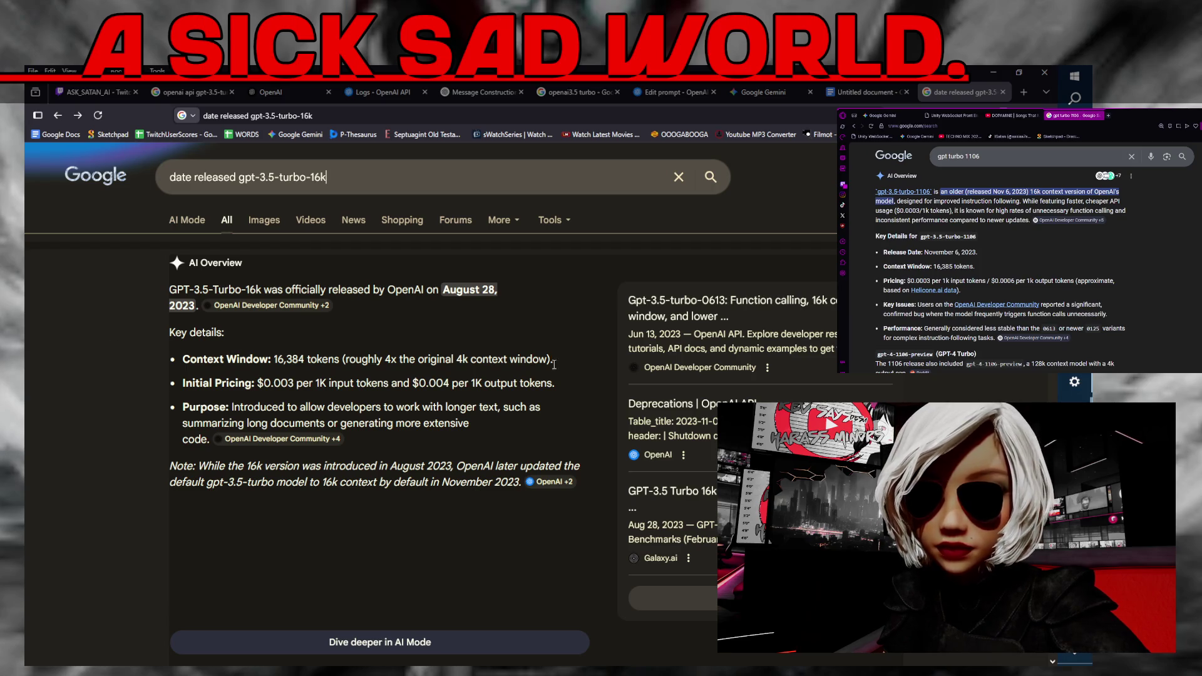
pyautogui.hotkey('alt', 'Tab')
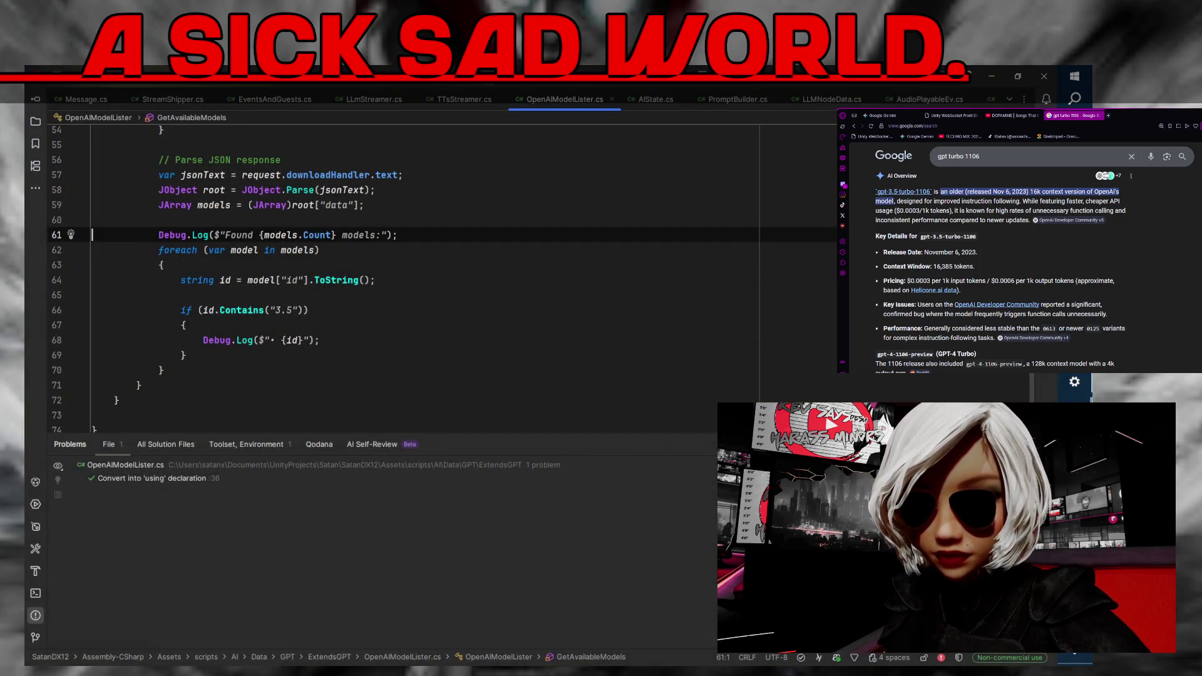
# - Alternate between Rider's OpenAIModelLister.cs code and the 16k release-date results, ending on the results
pyautogui.hotkey('alt', 'Tab')
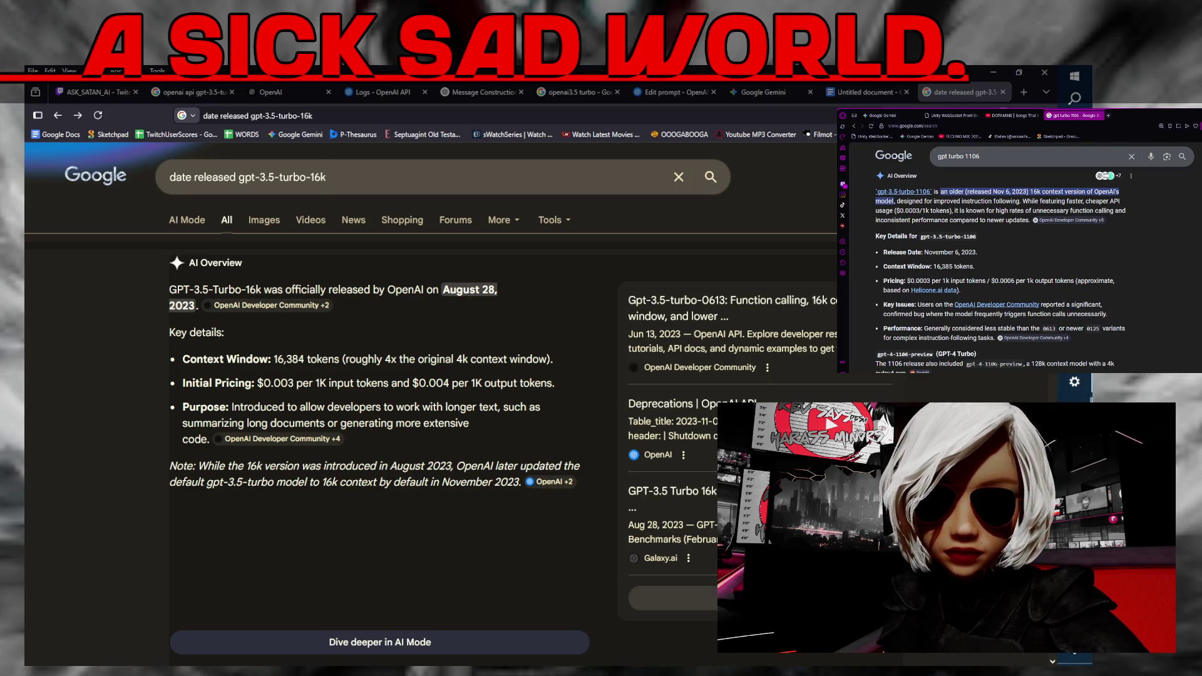
pyautogui.hotkey('alt', 'Tab')
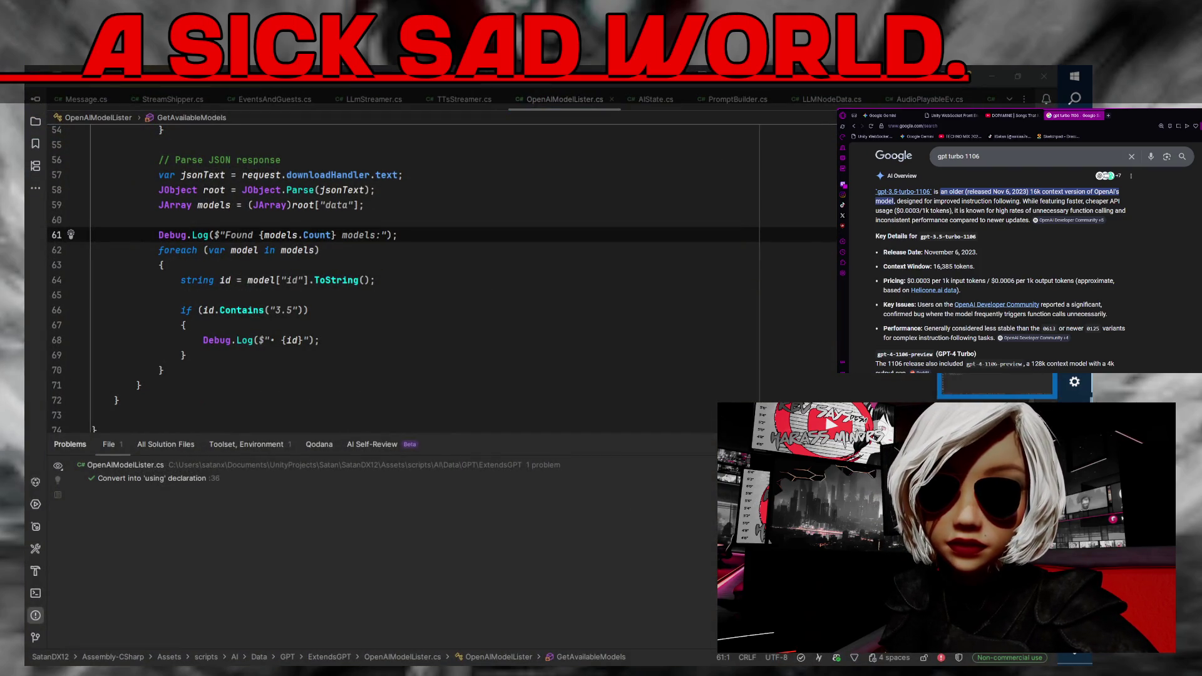
pyautogui.hotkey('alt', 'Tab')
pyautogui.hotkey('alt', 'Tab')
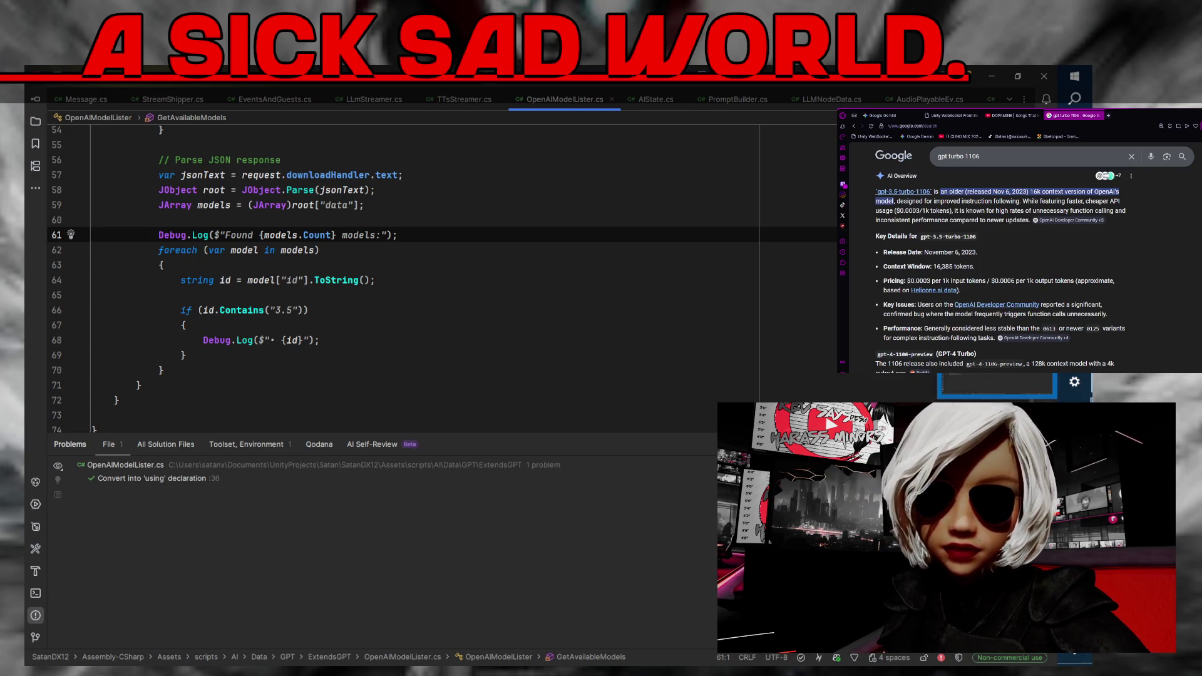
pyautogui.hotkey('alt', 'Tab')
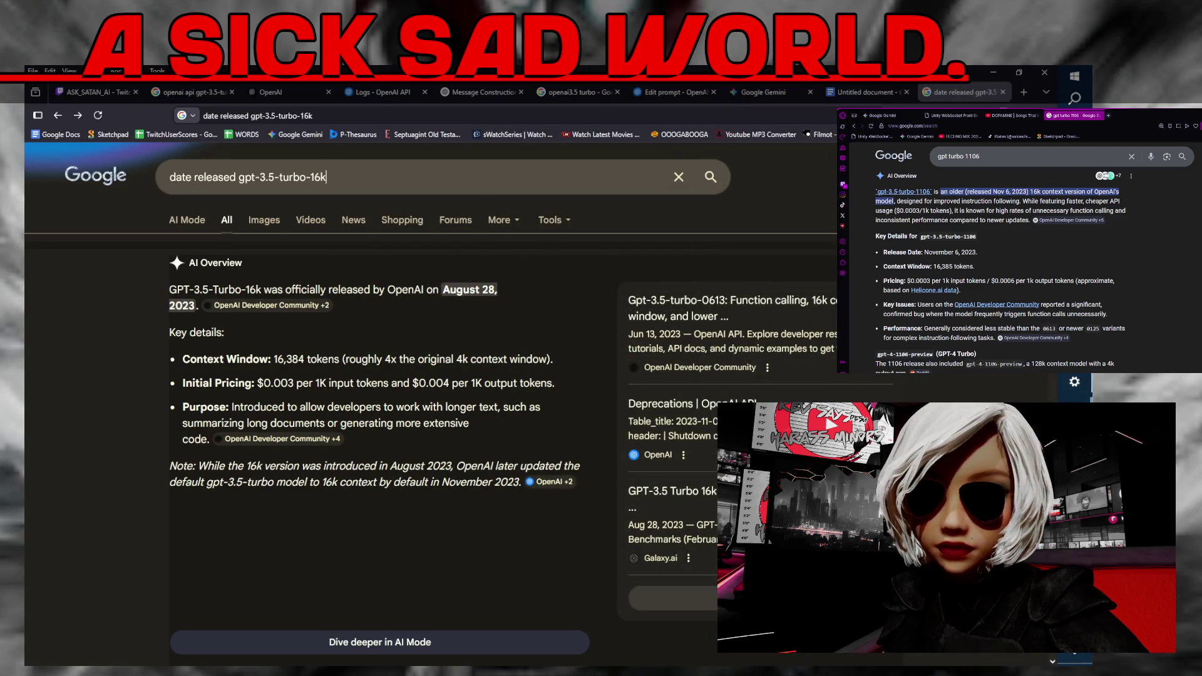
# - Go forward to the gpt-3.5-turbo 1106 release-date results and compare them with Unity's logged models
pyautogui.hotkey('alt', 'Tab')
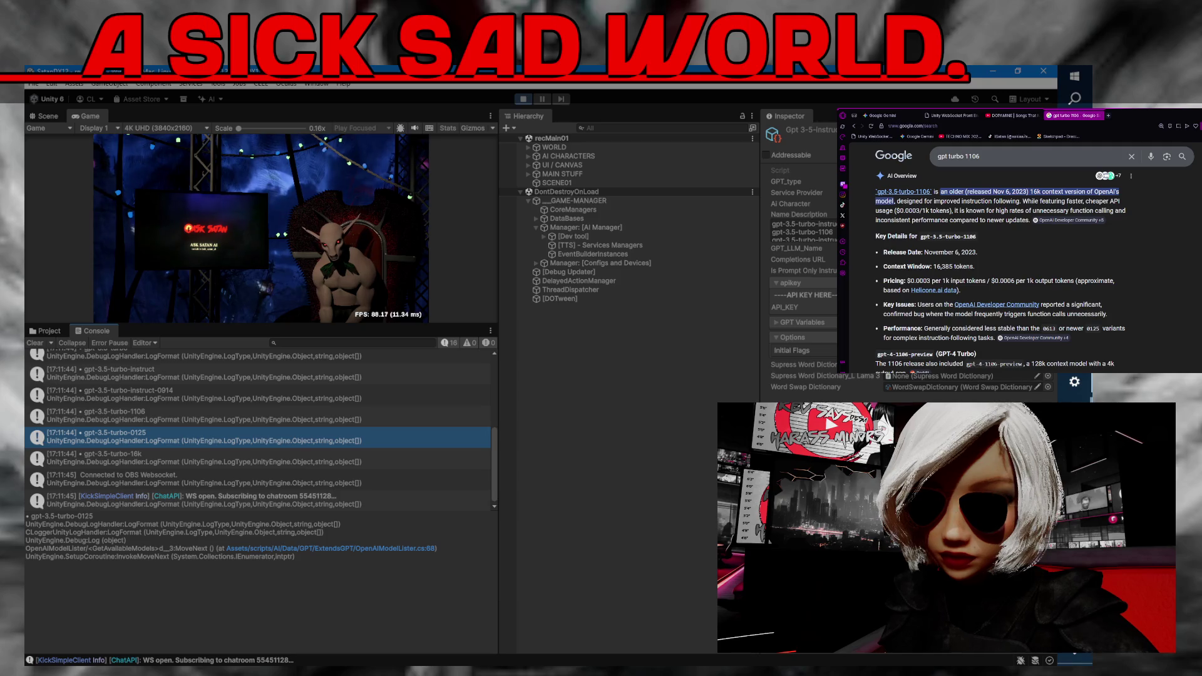
pyautogui.hotkey('alt', 'Tab')
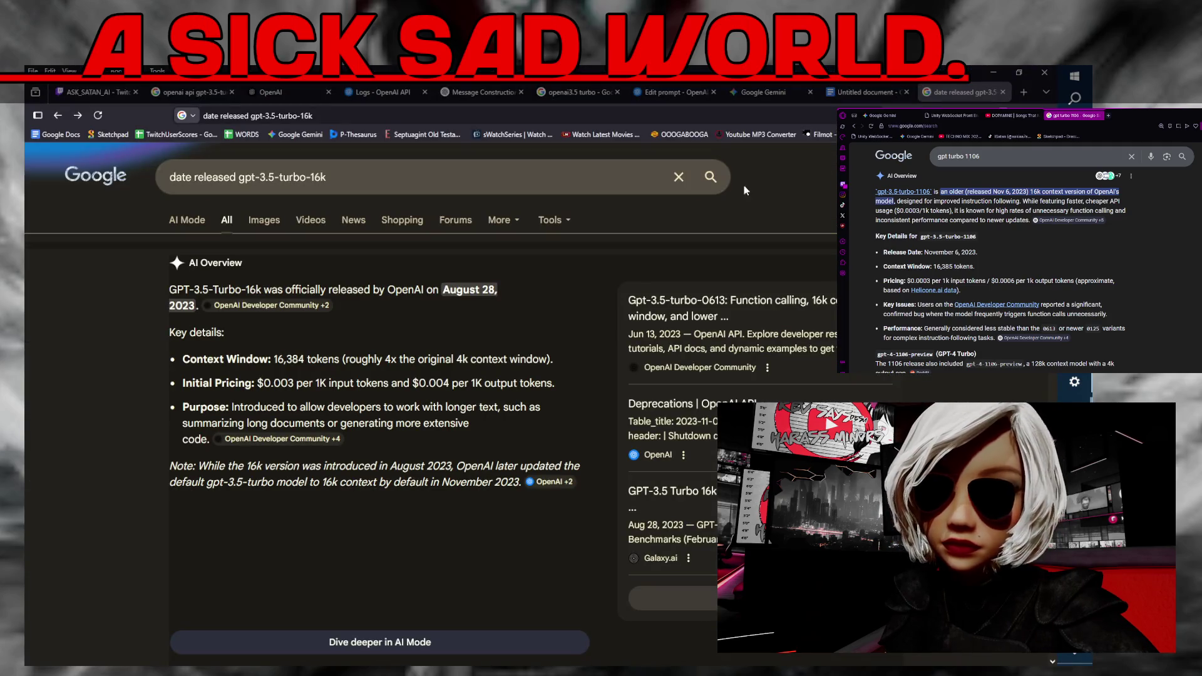
pyautogui.hotkey('alt', 'Right')
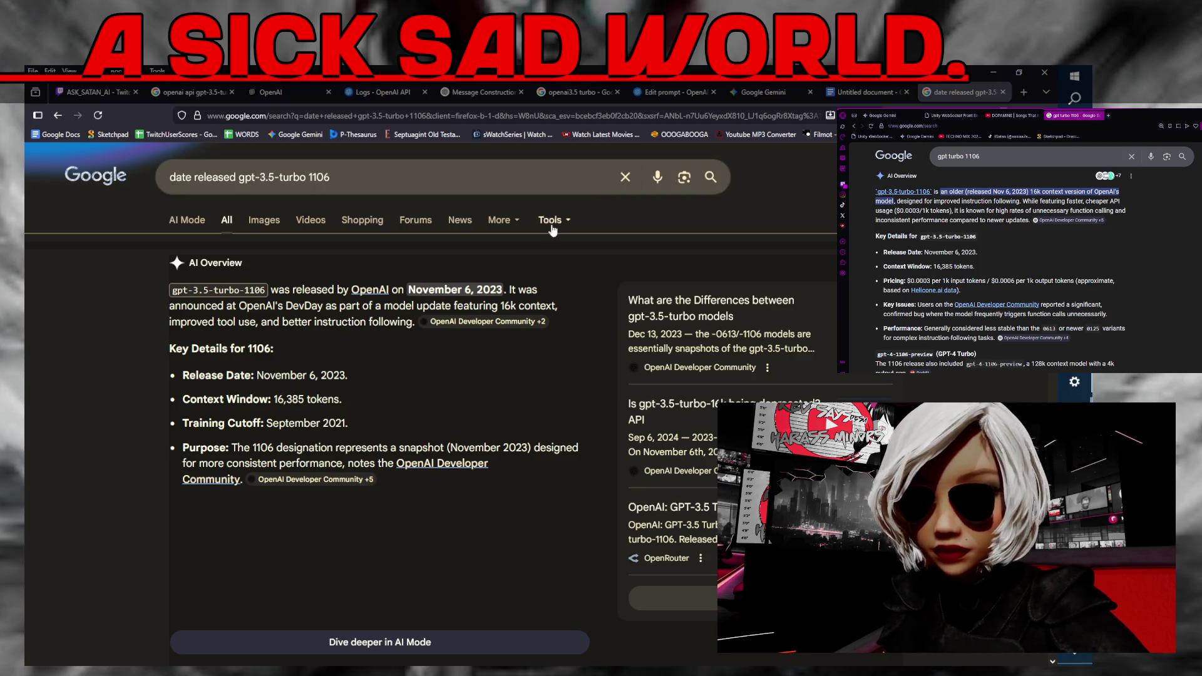
pyautogui.hotkey('alt', 'Tab')
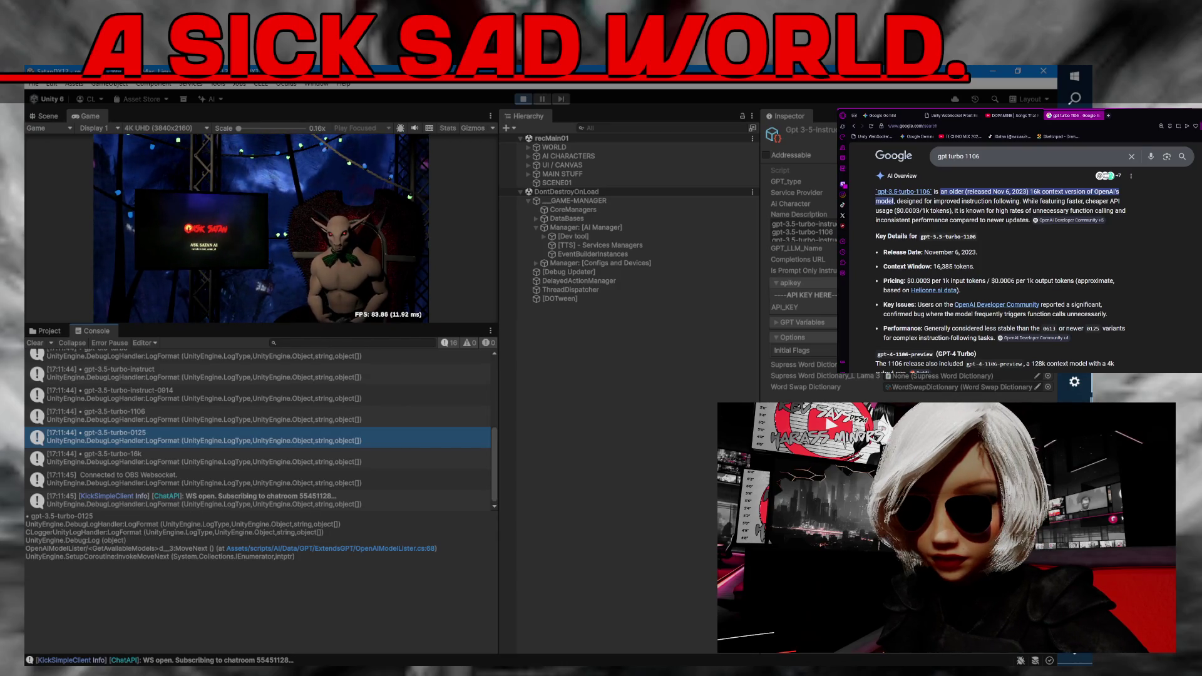
pyautogui.hotkey('alt', 'Tab')
pyautogui.hotkey('alt', 'Tab')
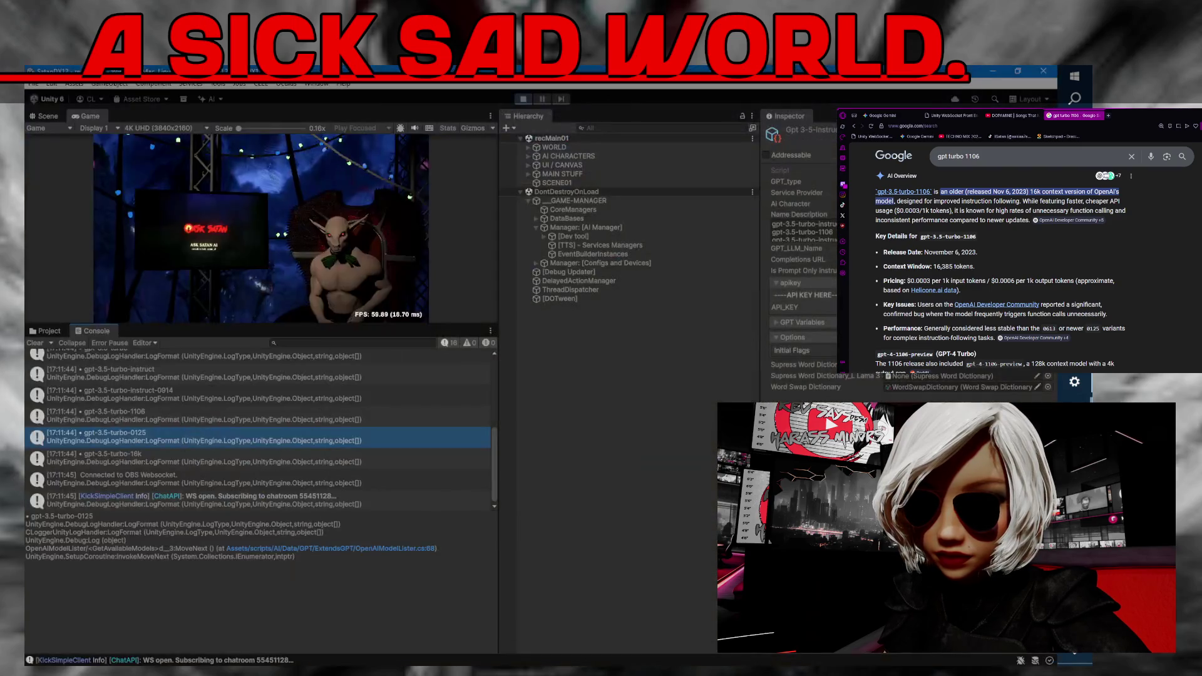
pyautogui.hotkey('alt', 'Tab')
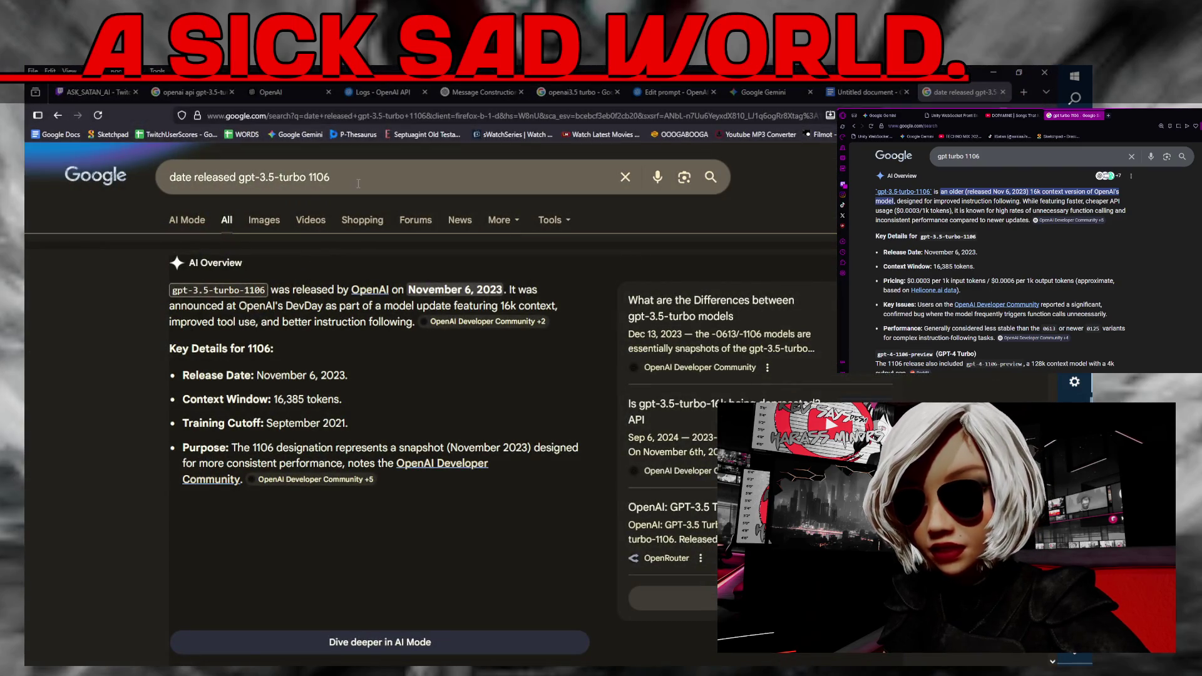
# - Start editing the search query, checking Unity's model list, and delete the model number's last digit
pyautogui.click(350, 174)
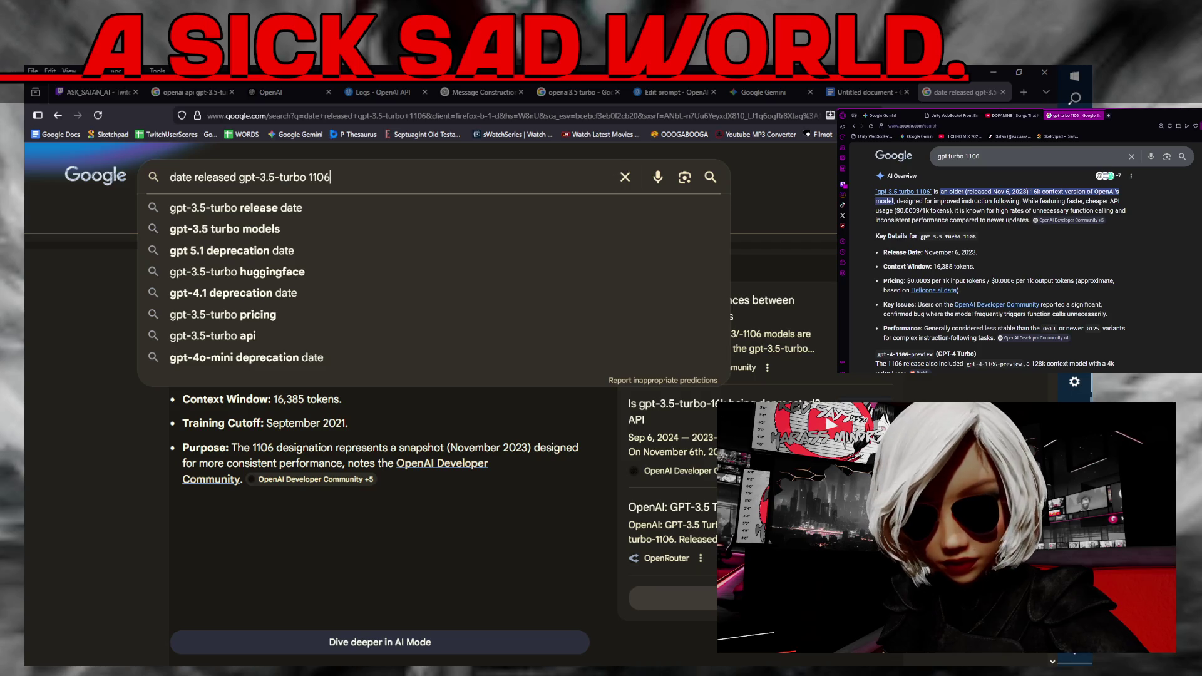
pyautogui.hotkey('alt', 'Tab')
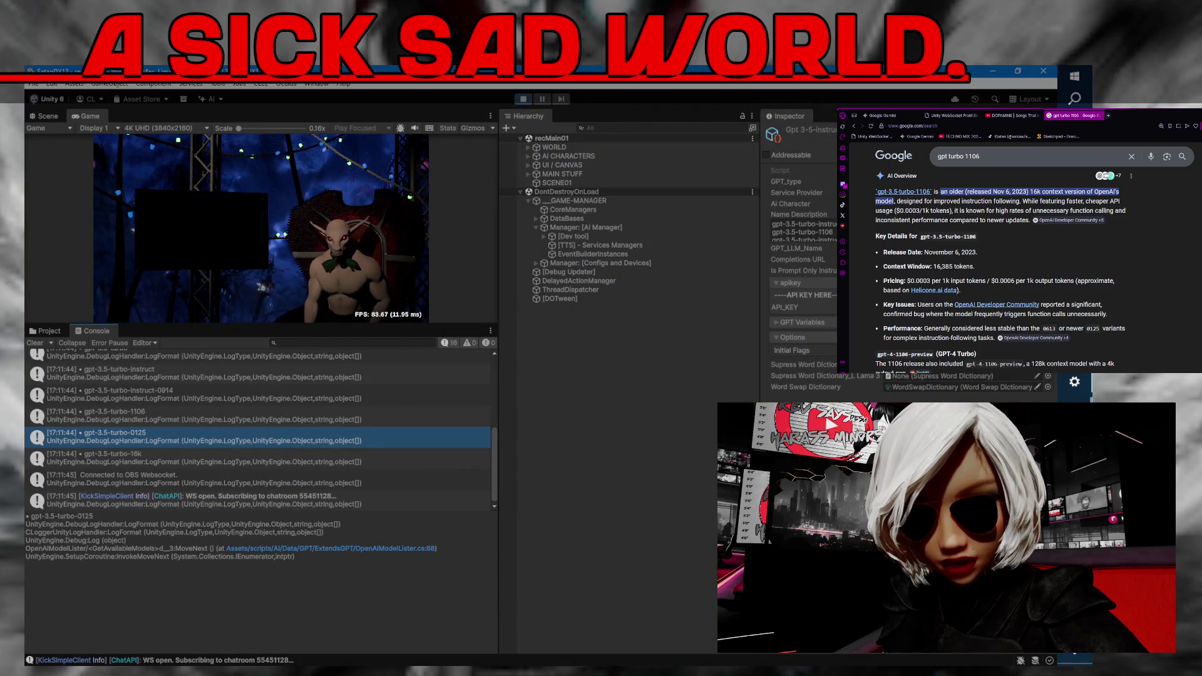
pyautogui.hotkey('alt', 'Tab')
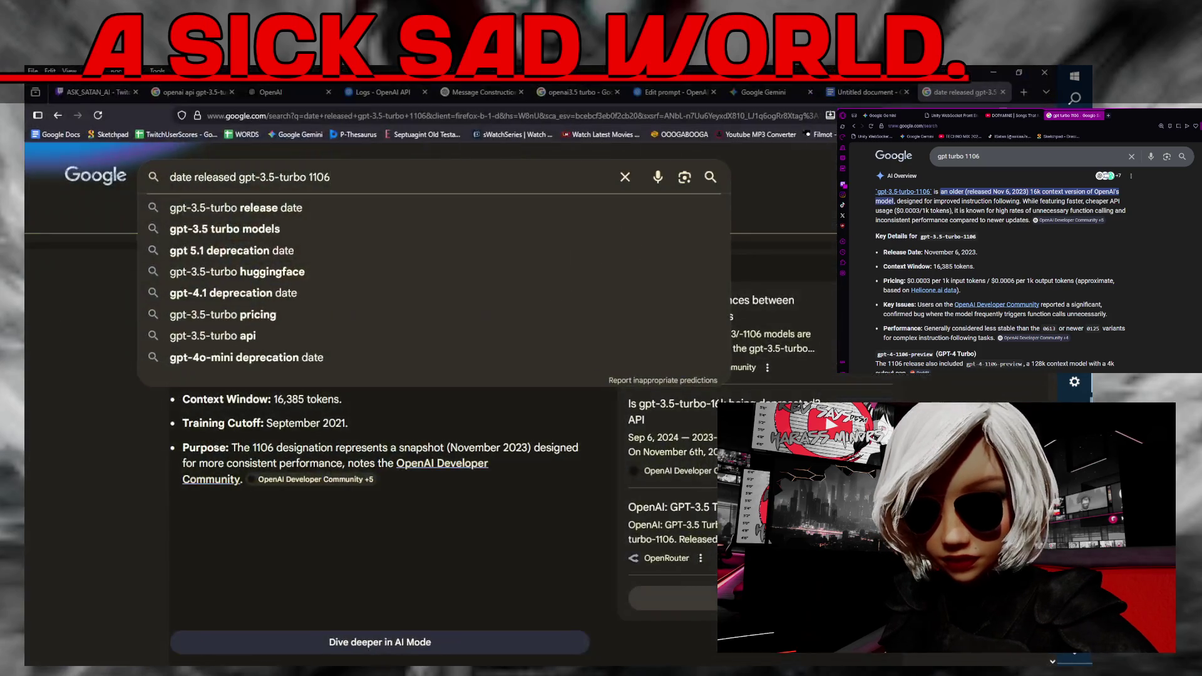
pyautogui.hotkey('alt', 'Tab')
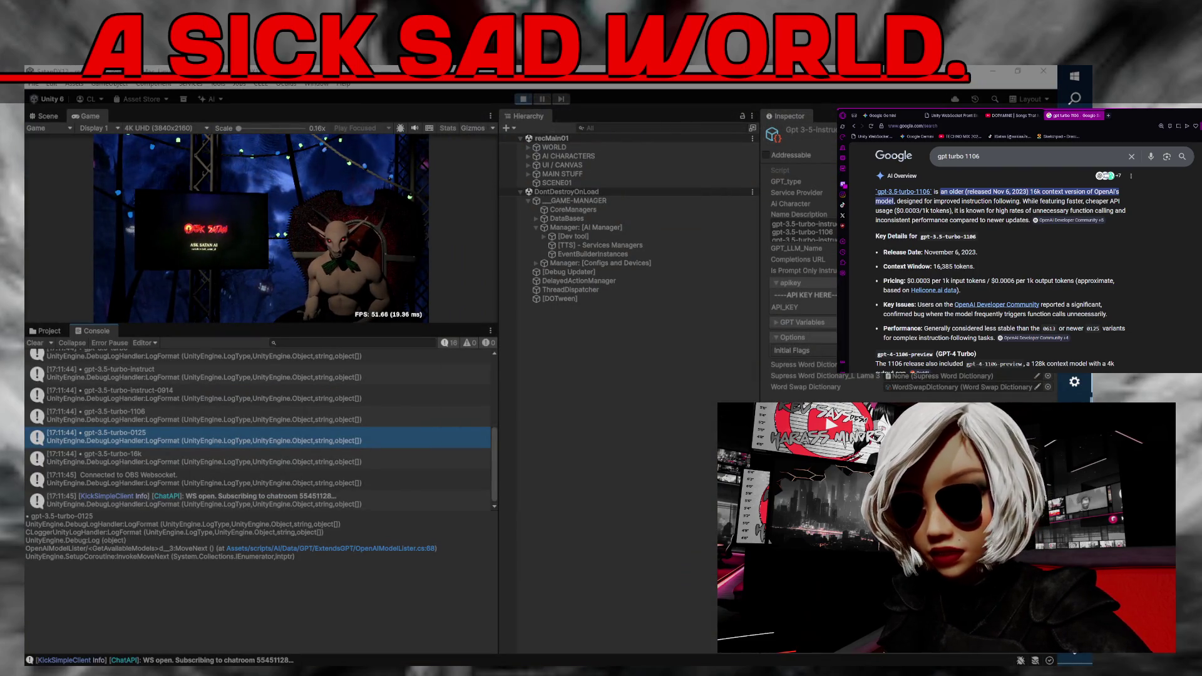
pyautogui.hotkey('alt', 'Tab')
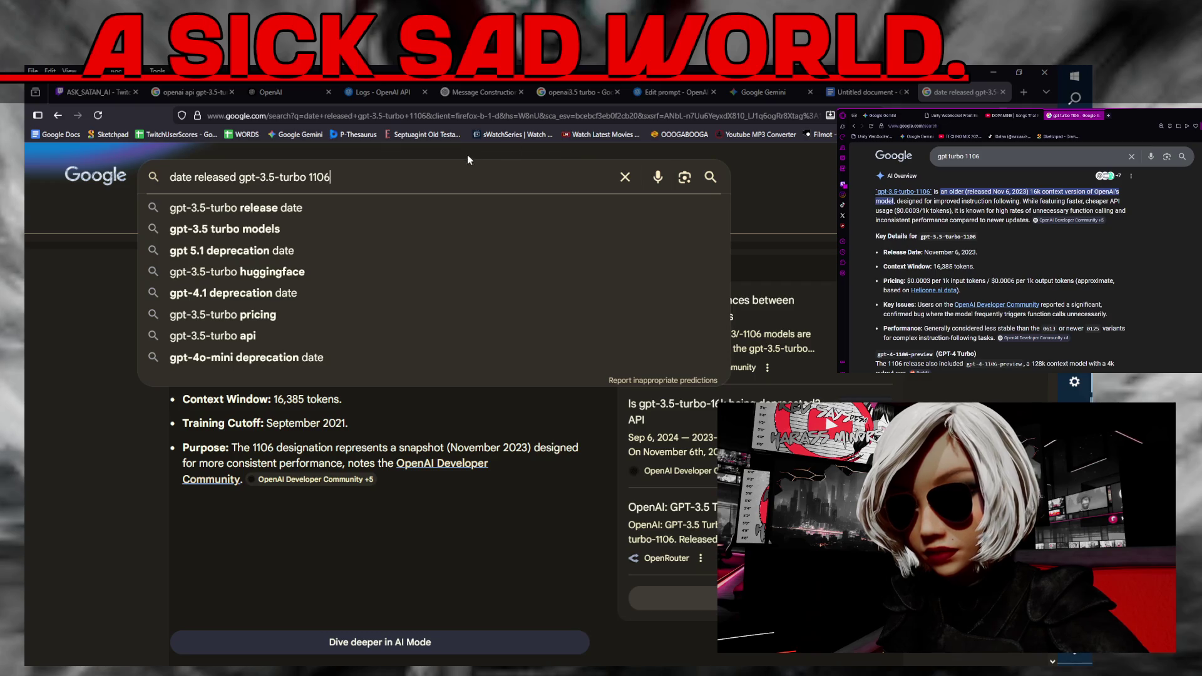
pyautogui.press('BackSpace')
pyautogui.press('BackSpace')
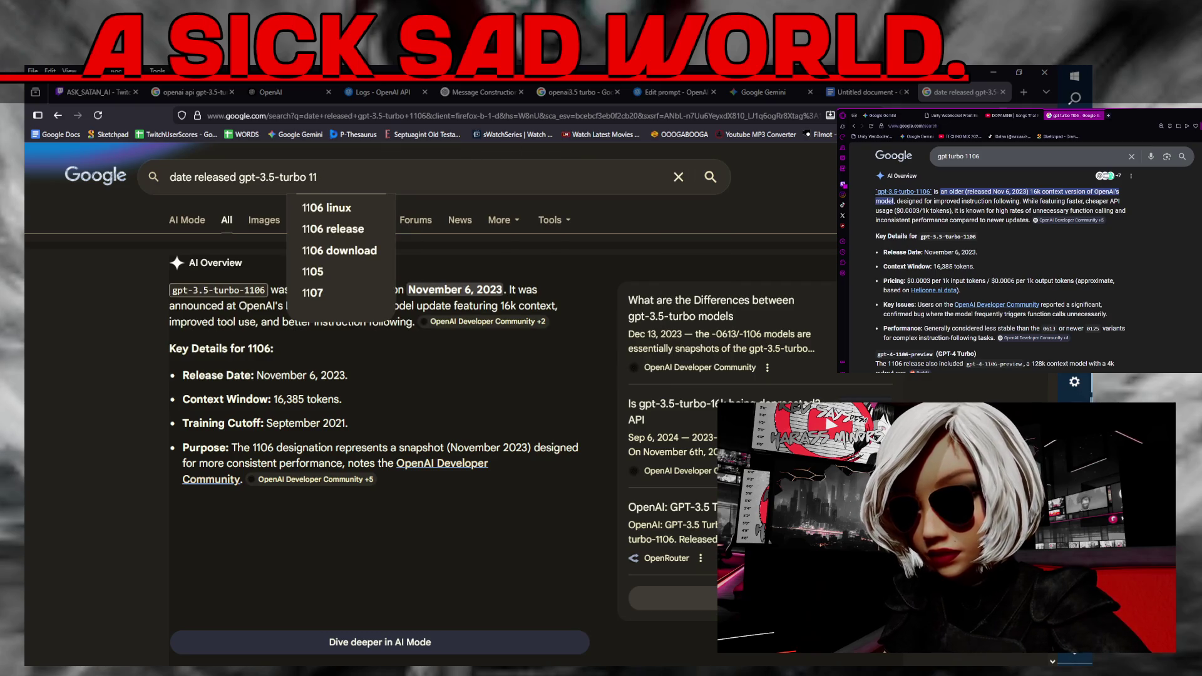
# - Search 'date released gpt-3.5-turbo 1125', confirm the January 25, 2024 release, then close the tab
pyautogui.write('25')
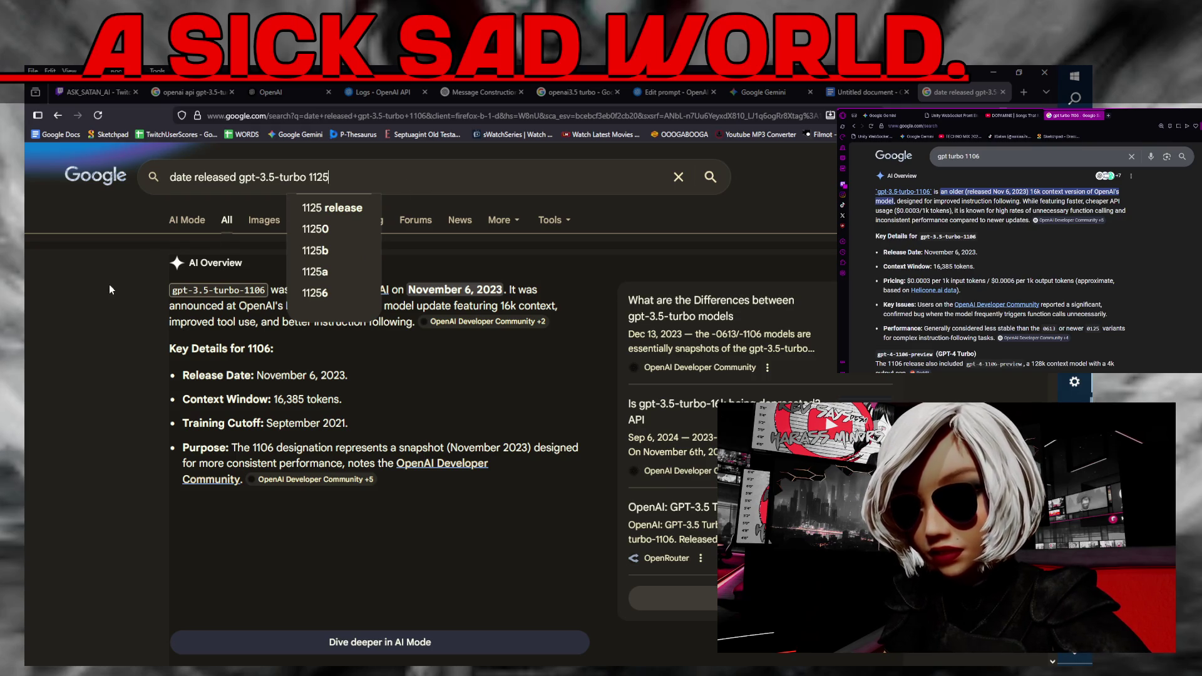
pyautogui.click(360, 180)
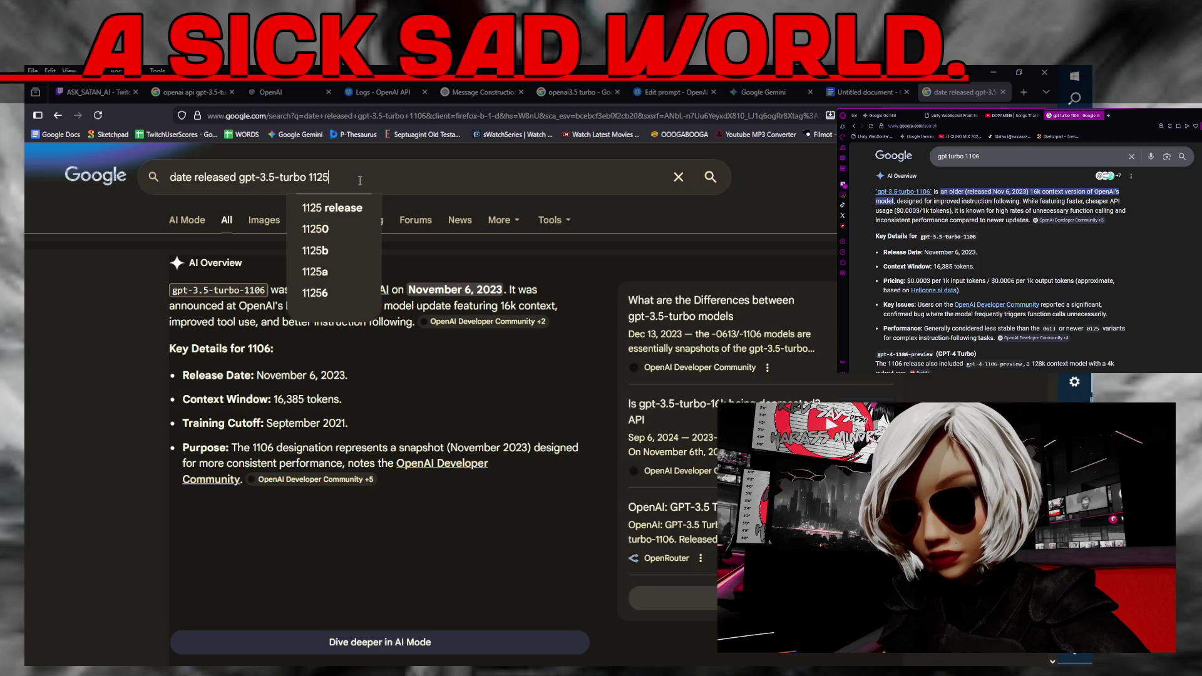
pyautogui.press('Return')
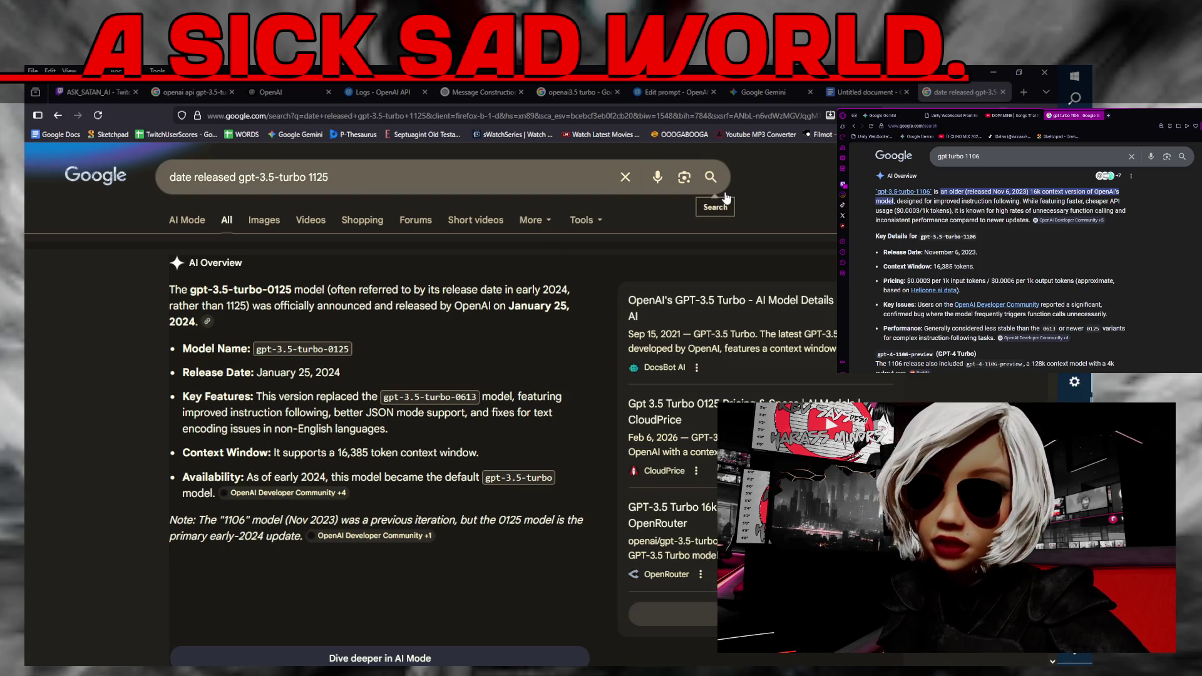
pyautogui.hotkey('ctrl', 'w')
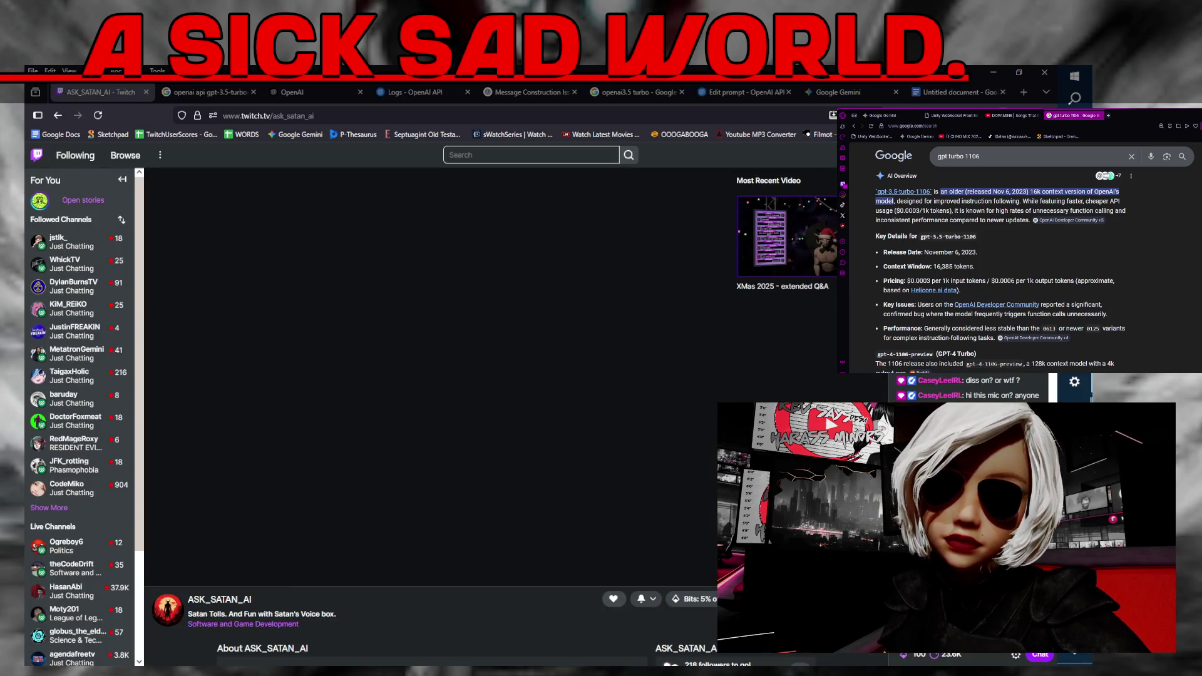
# - Find the gpt-3.5-turbo-16k entry among the Console's logged GPT-3.5 models and copy its name
pyautogui.hotkey('alt', 'Tab')
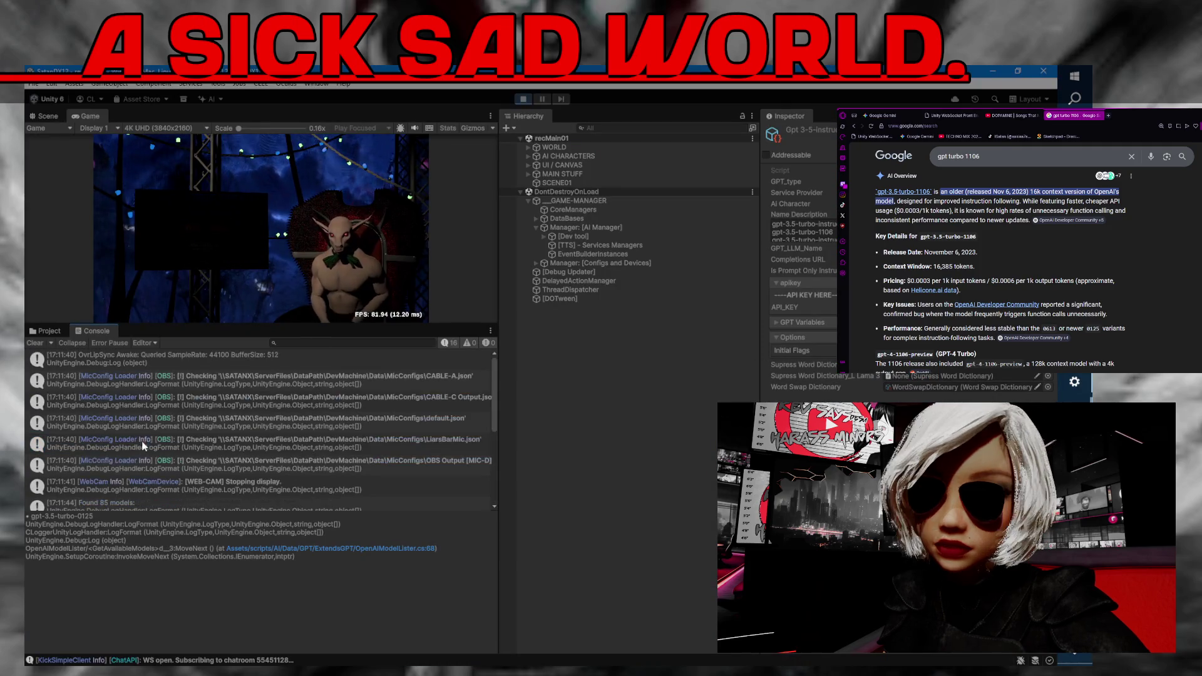
pyautogui.scroll(-3, 114, 410)
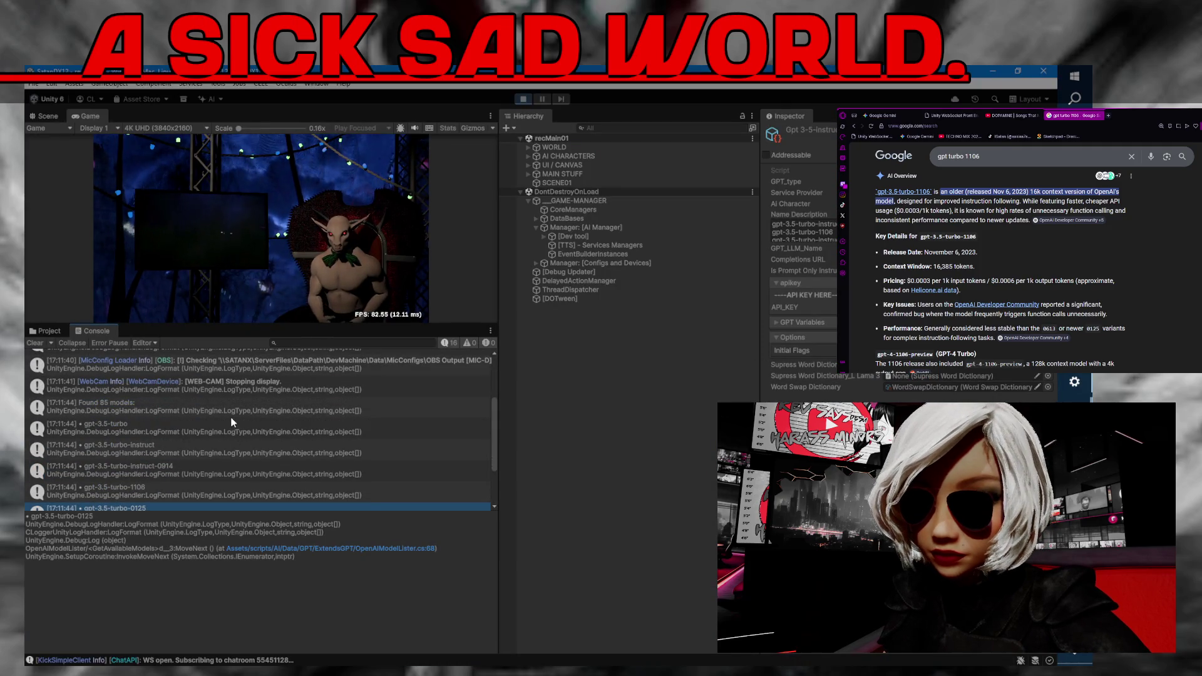
pyautogui.scroll(-1, 144, 395)
pyautogui.click(216, 439)
pyautogui.press('Down')
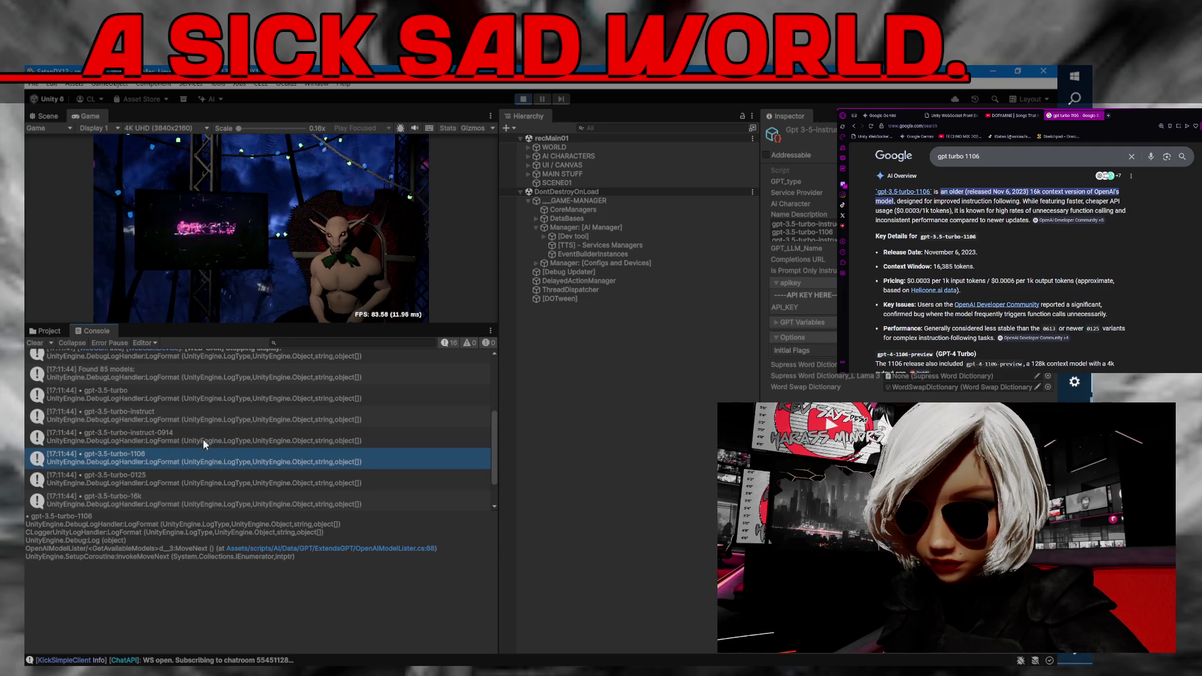
pyautogui.press('Up')
pyautogui.press('Up')
pyautogui.click(175, 396)
pyautogui.press('Down')
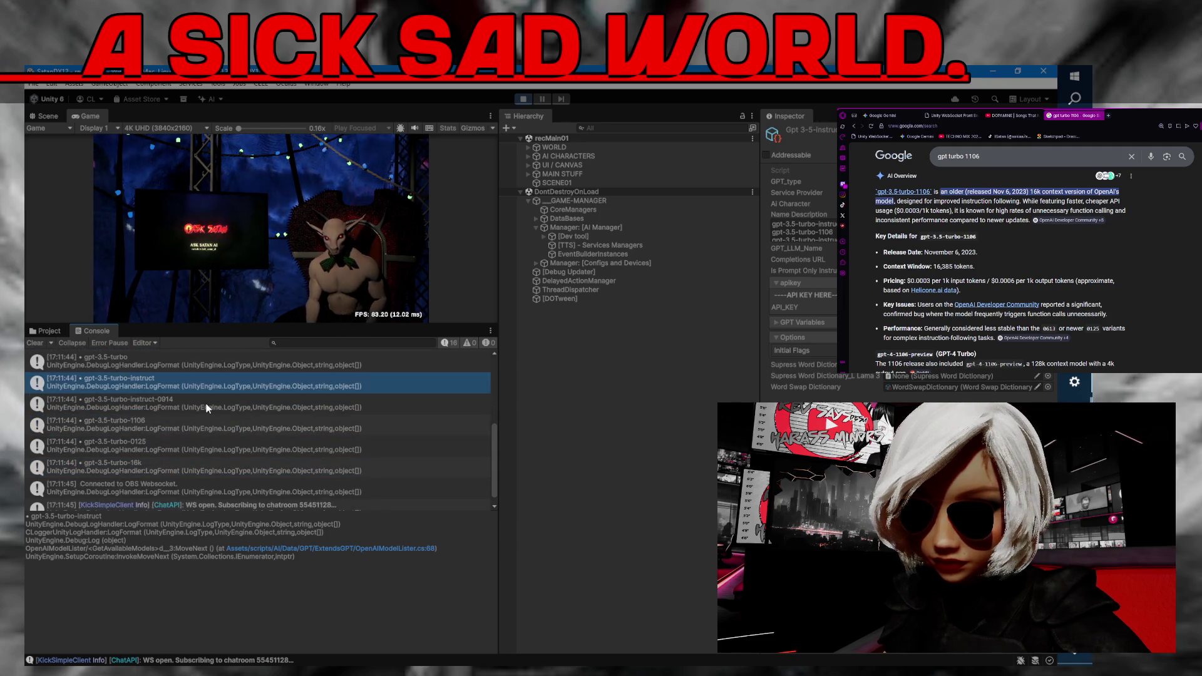
pyautogui.press('Down')
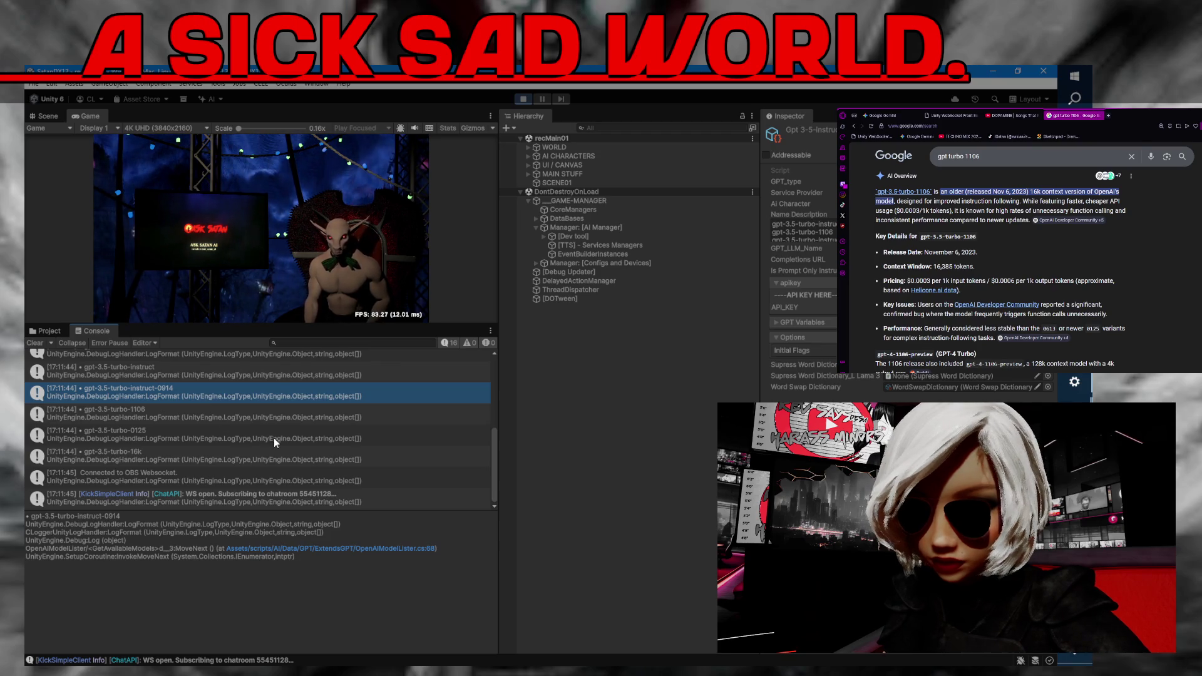
pyautogui.moveTo(280, 426); pyautogui.dragTo(285, 467)
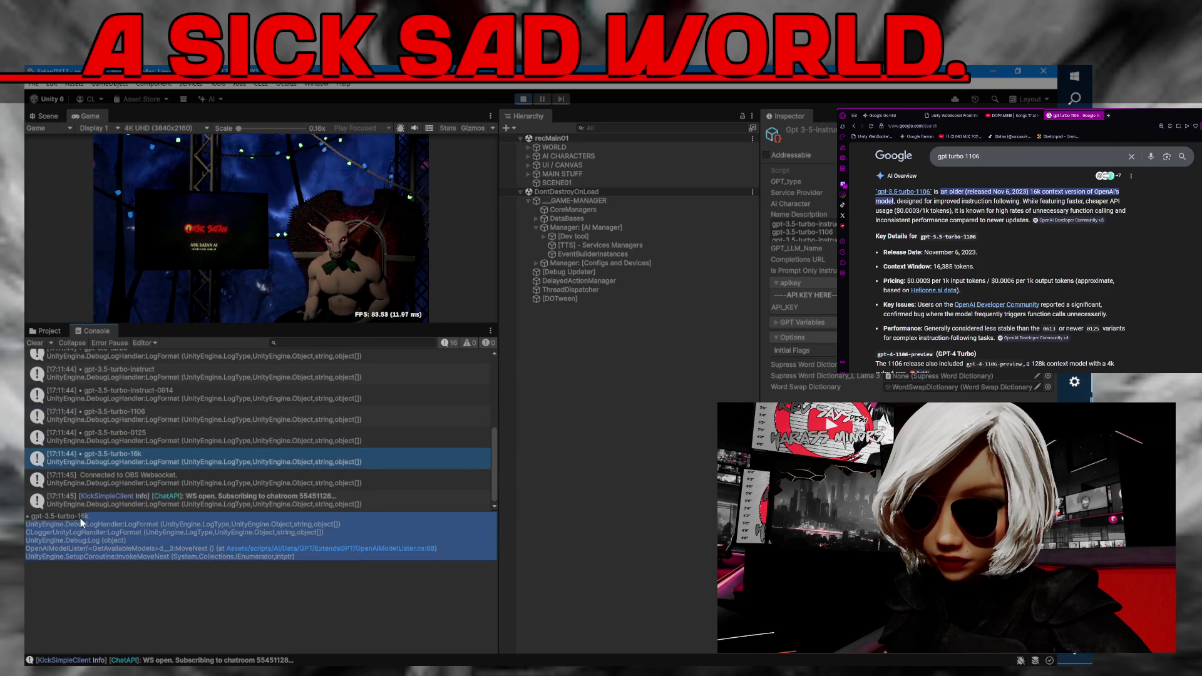
pyautogui.moveTo(88, 518); pyautogui.dragTo(31, 517)
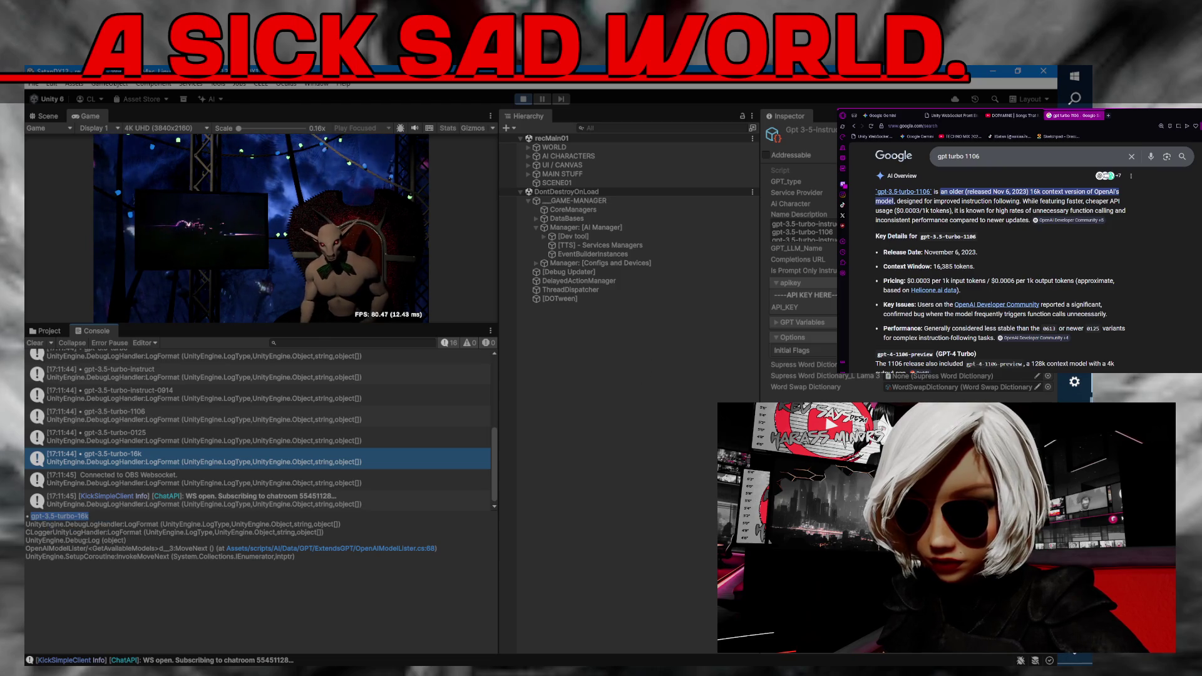
pyautogui.hotkey('alt', 'Tab')
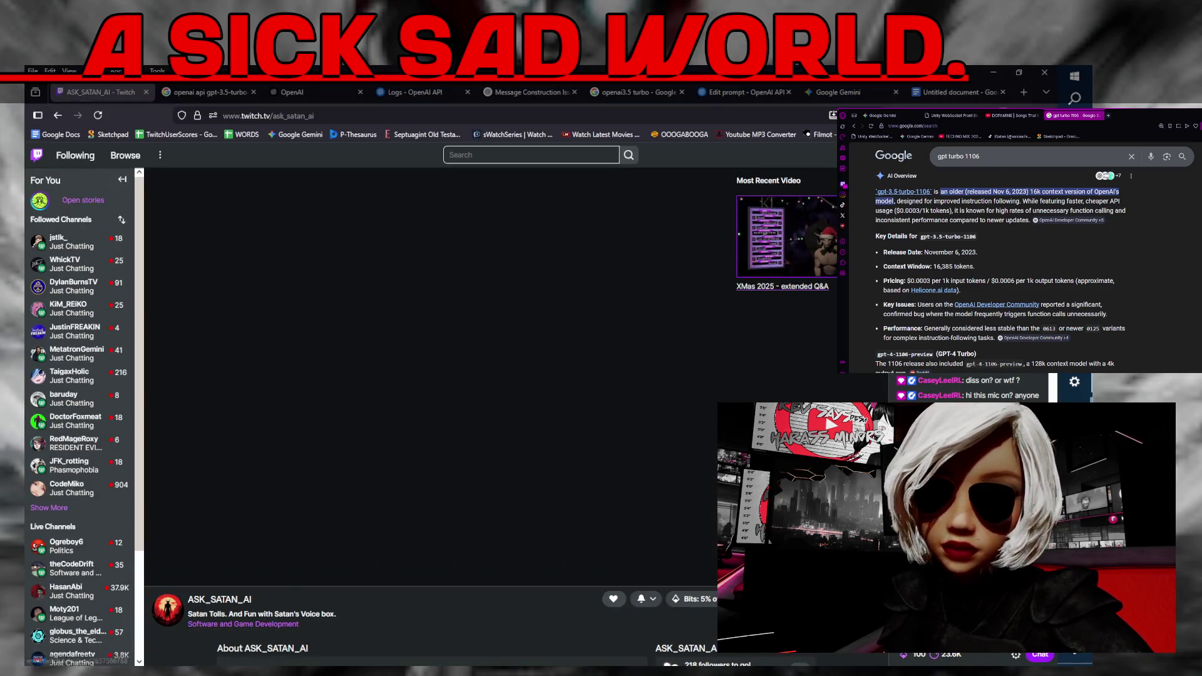
# - Replace the gpt turbo 1106 Google query with 'gpt-3.5-turbo-16k' and run the search
pyautogui.hotkey('alt', 'Tab')
pyautogui.click(574, 191)
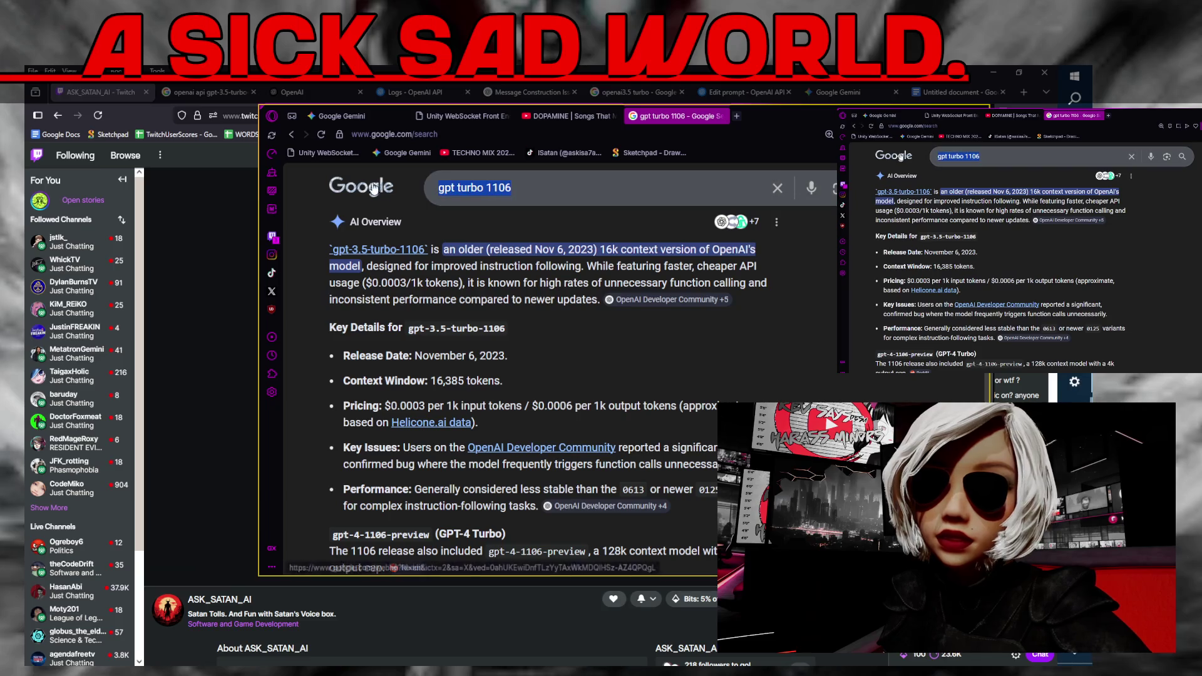
pyautogui.hotkey('ctrl', 'a')
pyautogui.write('gpt-3.5-turbo-16k')
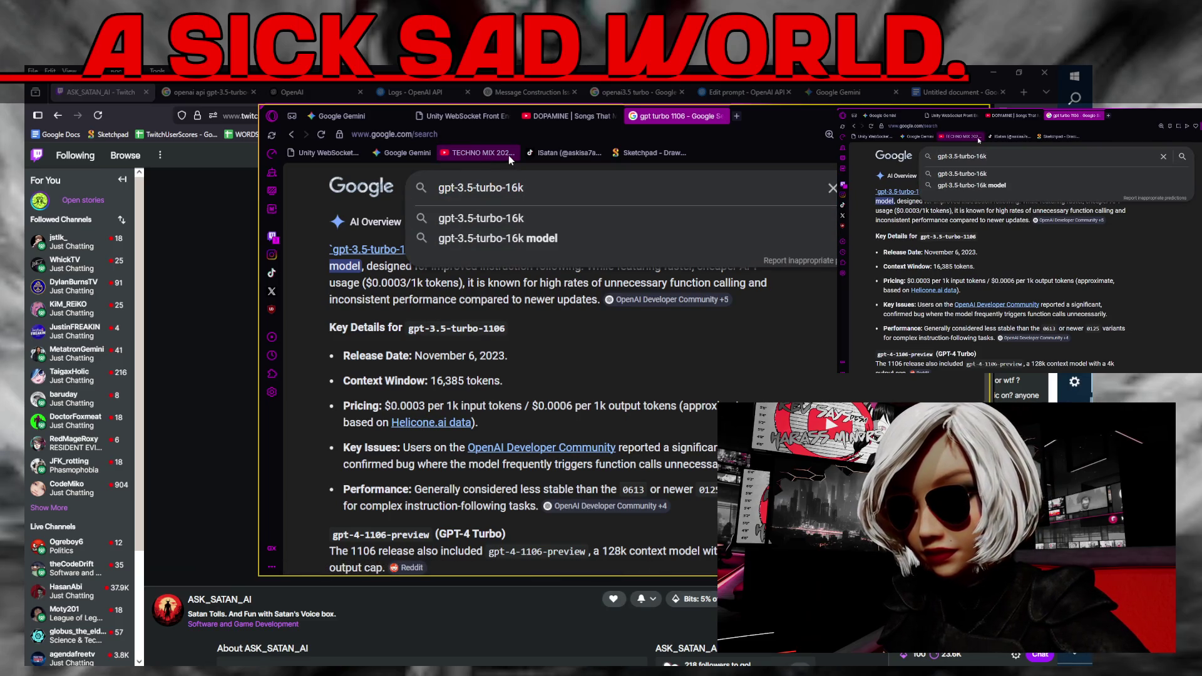
pyautogui.press('Return')
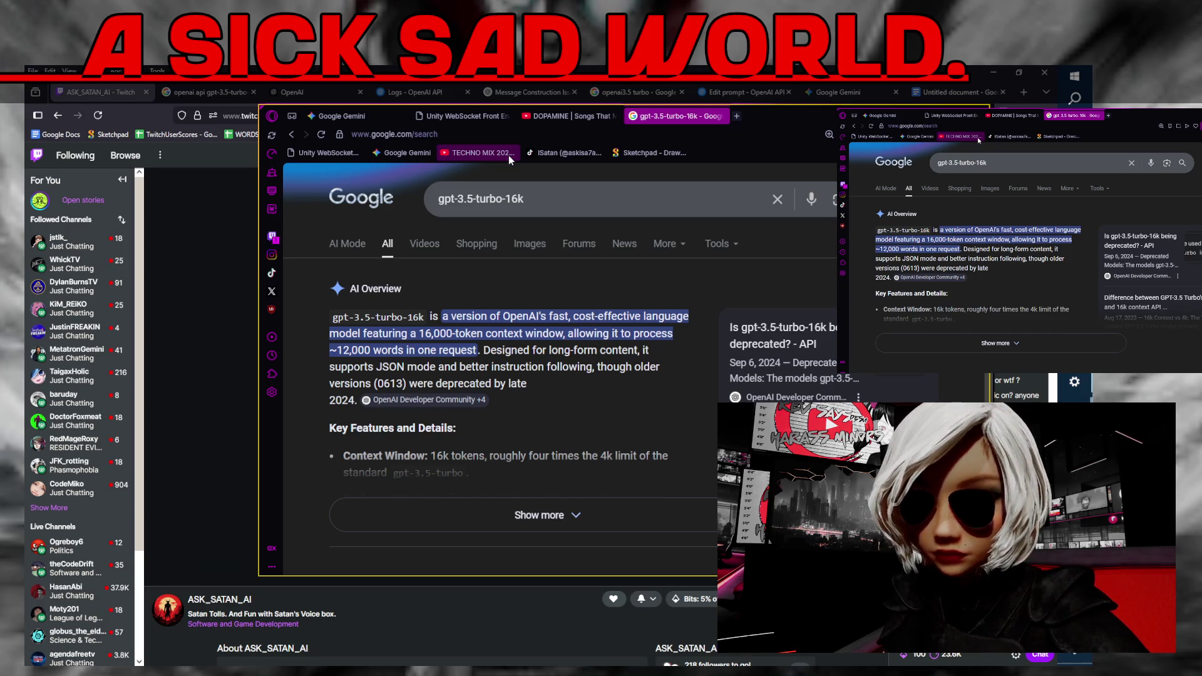
# - Expand the gpt-3.5-turbo-16k AI Overview and read through its deprecation details
pyautogui.click(601, 515)
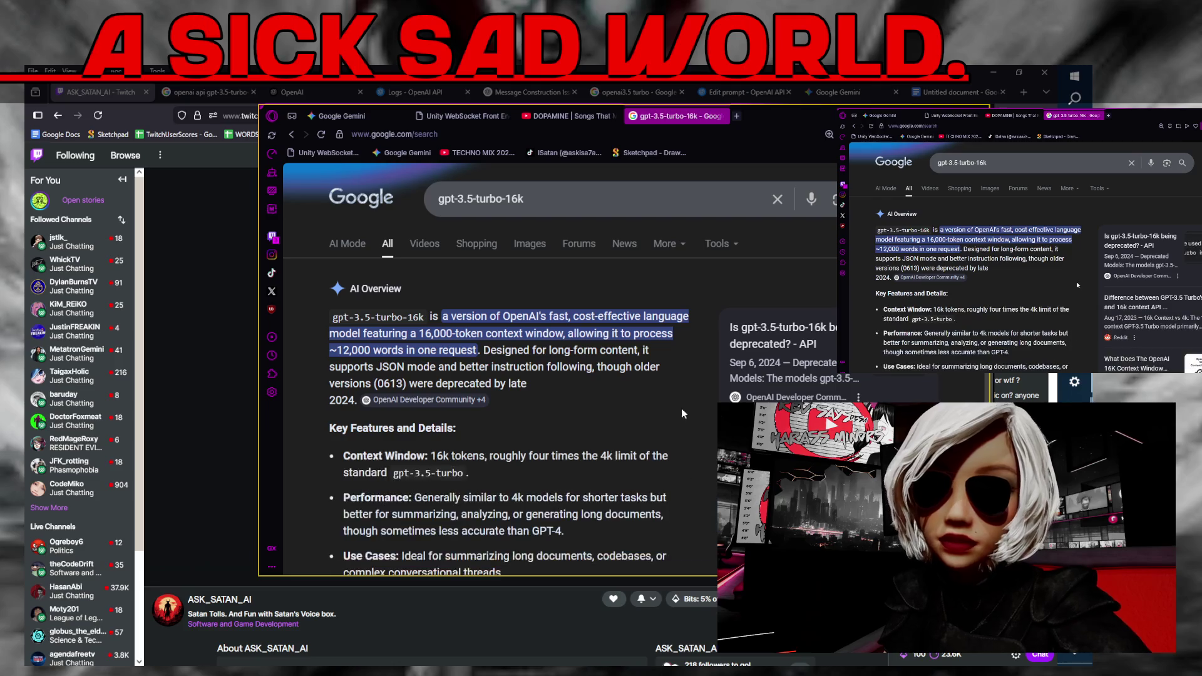
pyautogui.scroll(-2, 685, 408)
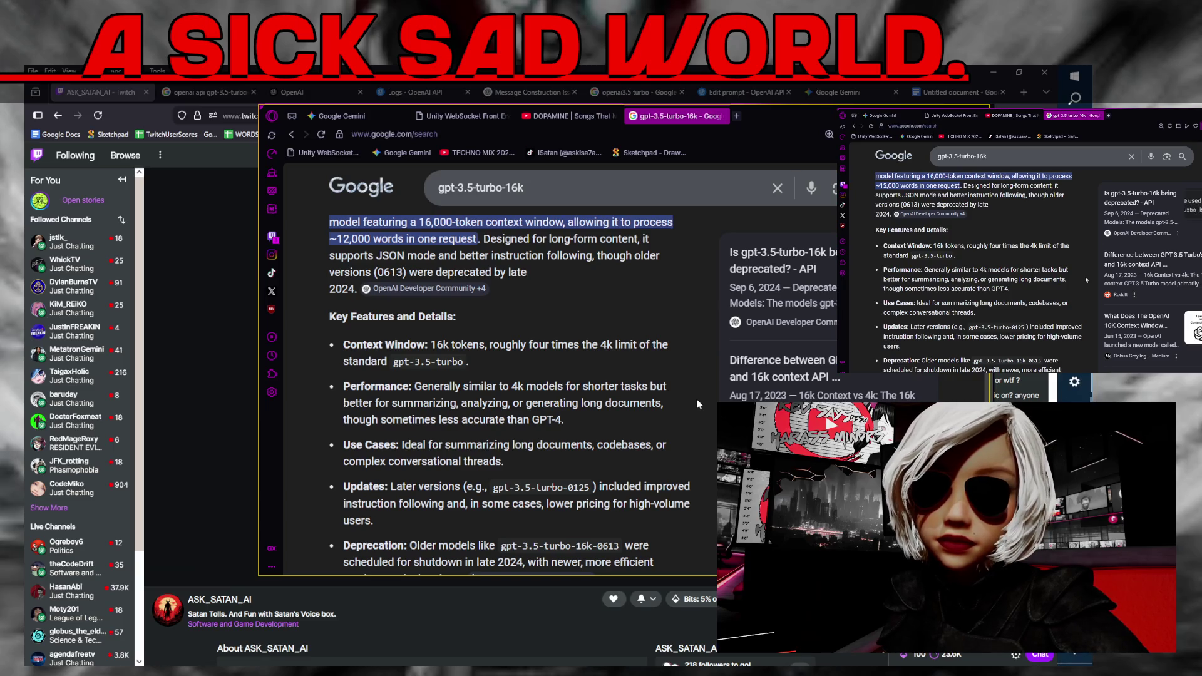
pyautogui.scroll(-1, 696, 399)
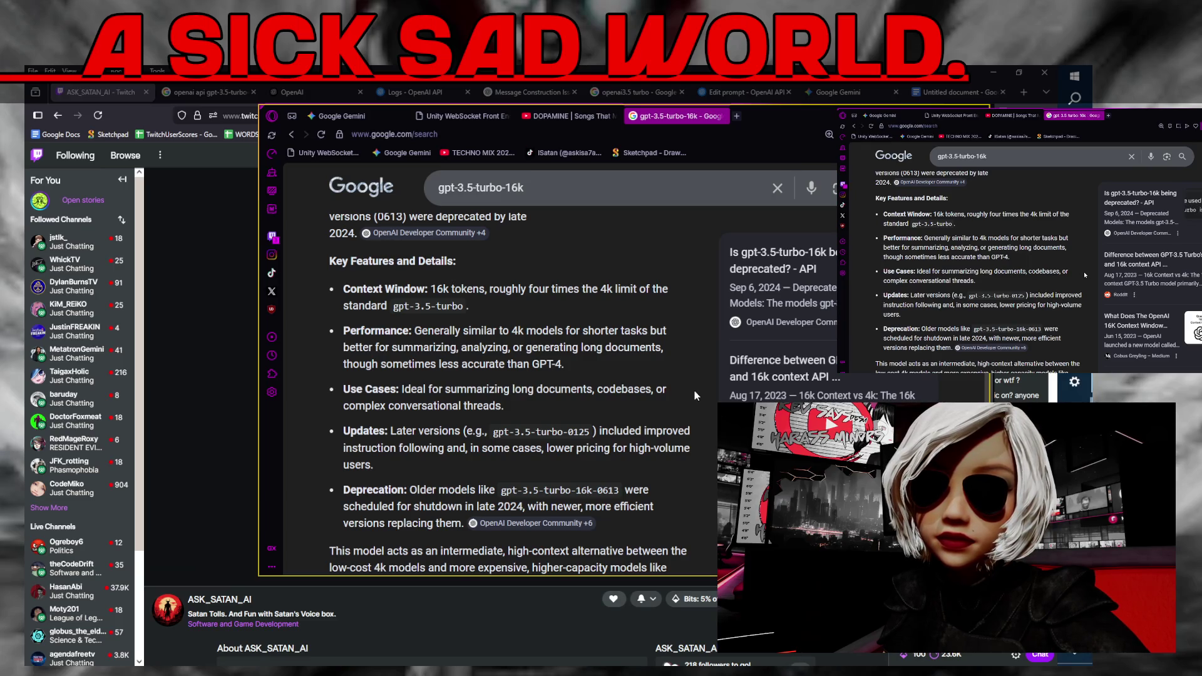
pyautogui.scroll(-1, 694, 395)
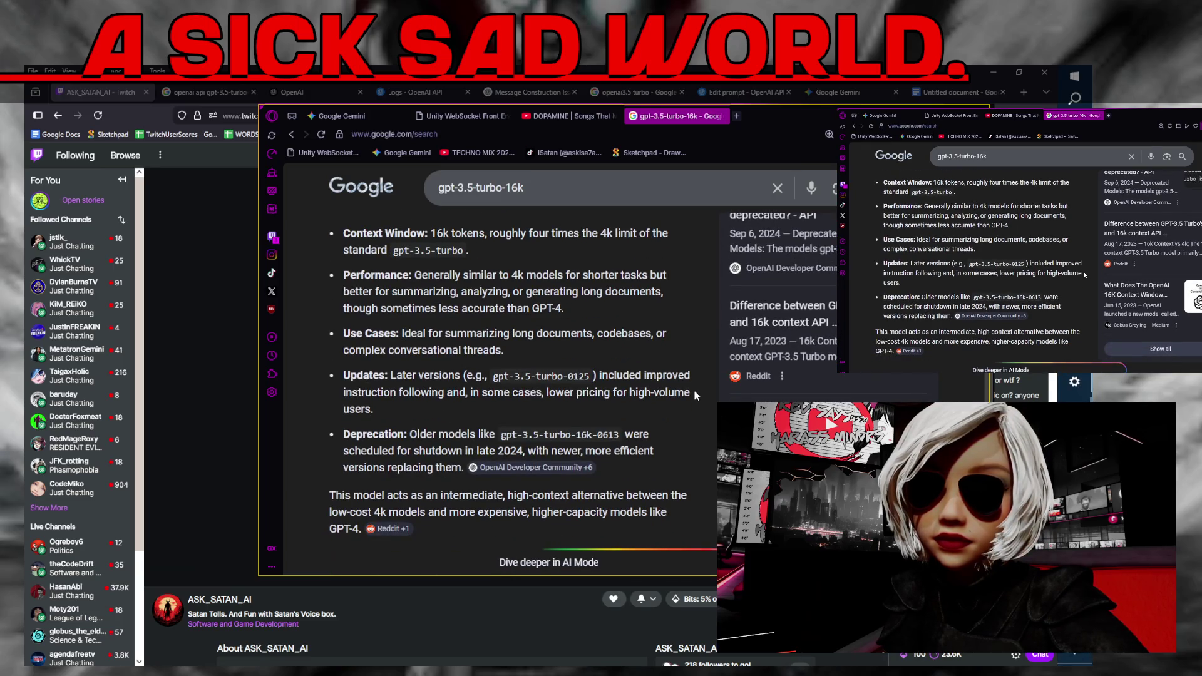
pyautogui.scroll(4, 694, 391)
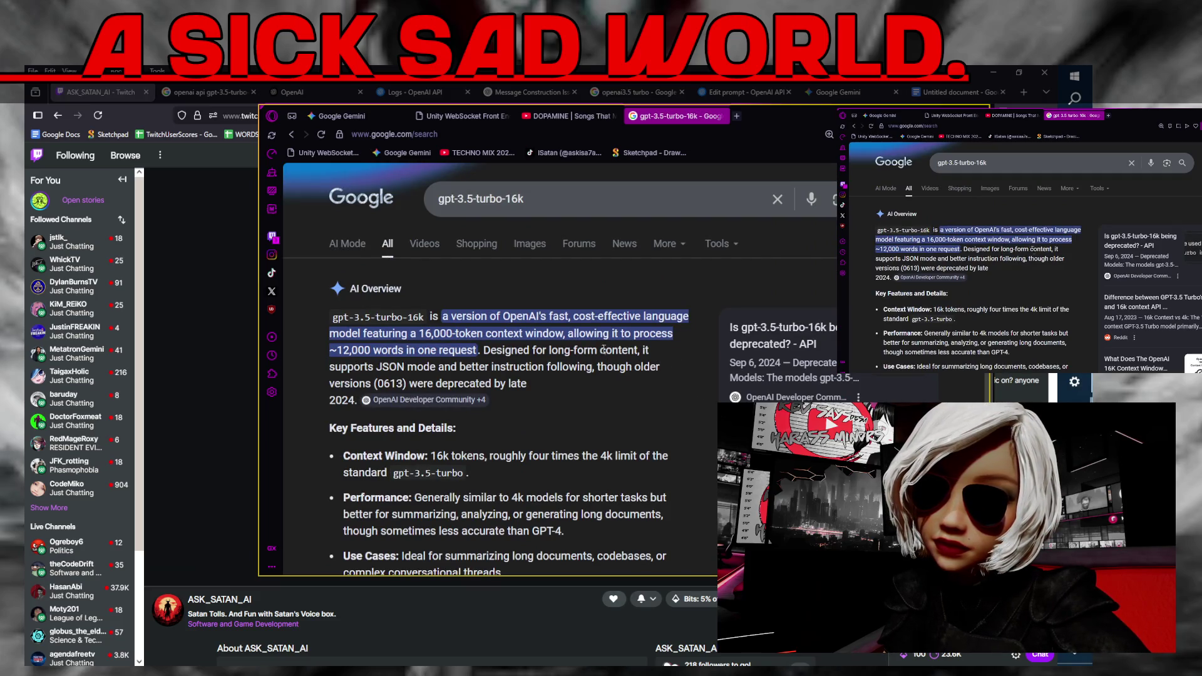
# - Delete the query from the Google search box and return to Unity
pyautogui.moveTo(526, 202); pyautogui.dragTo(310, 211)
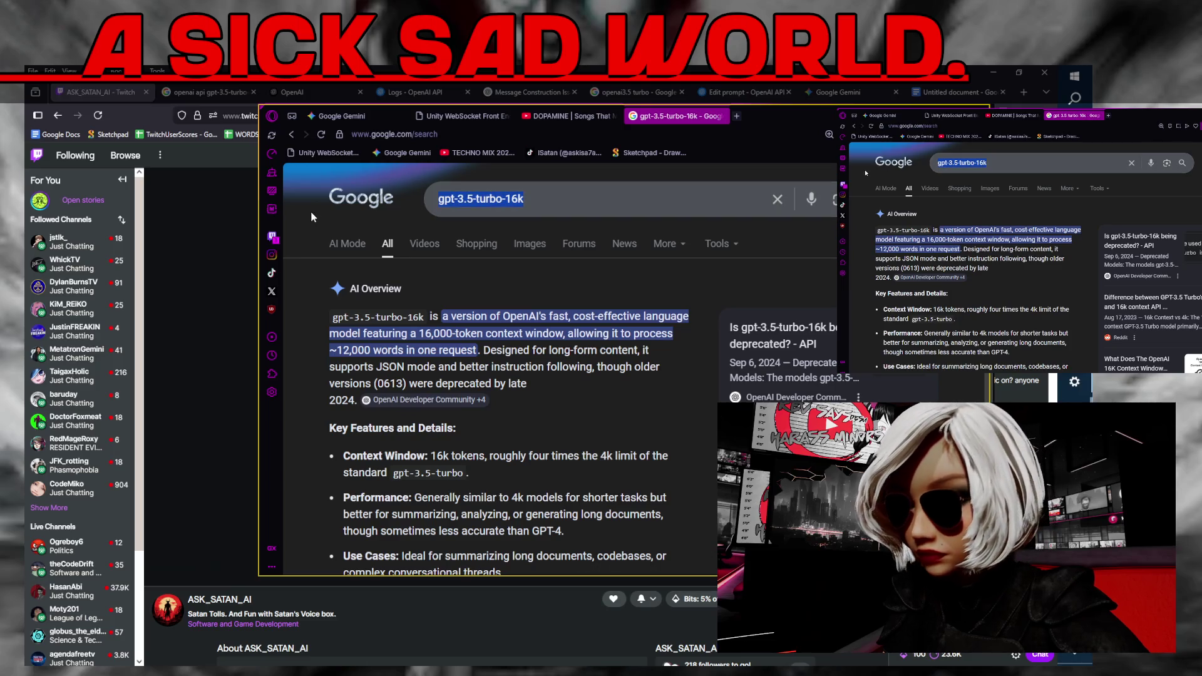
pyautogui.rightClick(501, 197)
pyautogui.click(550, 238)
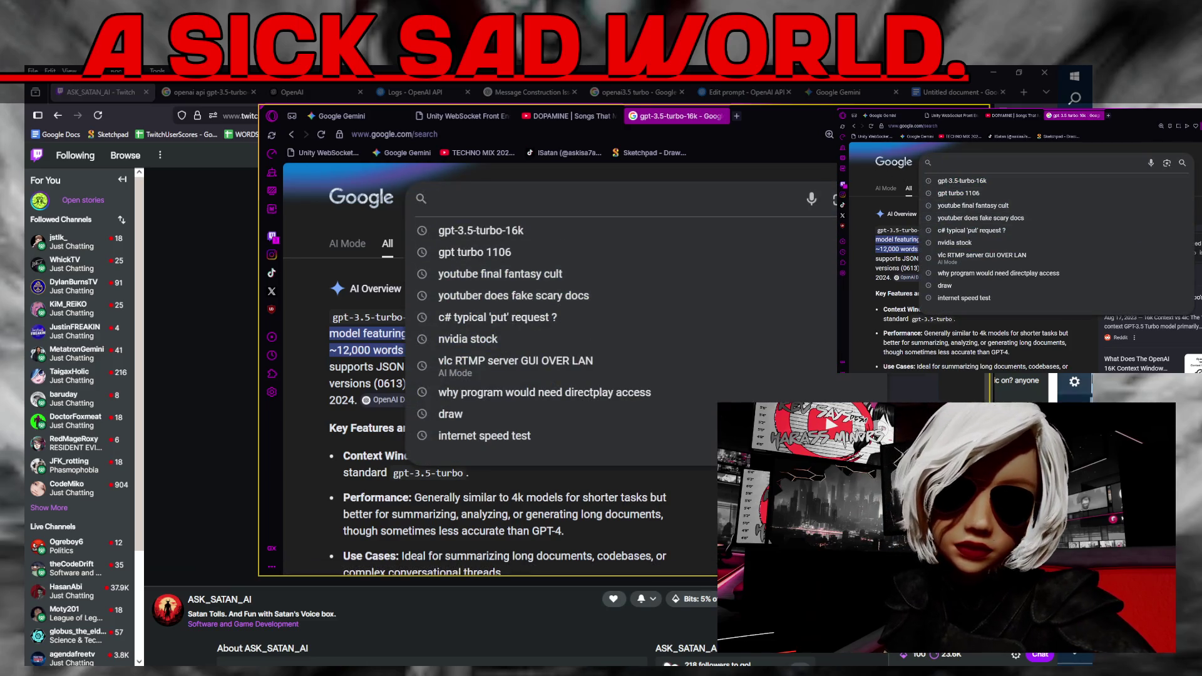
pyautogui.hotkey('alt', 'Tab')
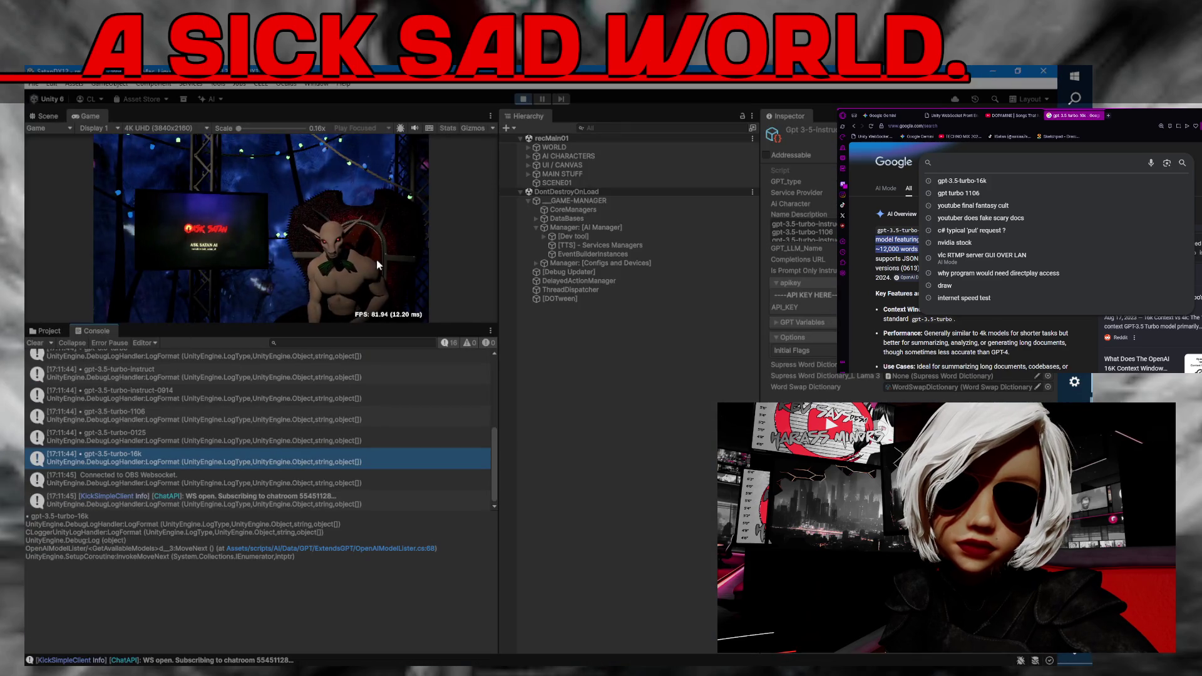
# - Stop the running game, clear the Console, and show the Project asset folders
pyautogui.click(524, 99)
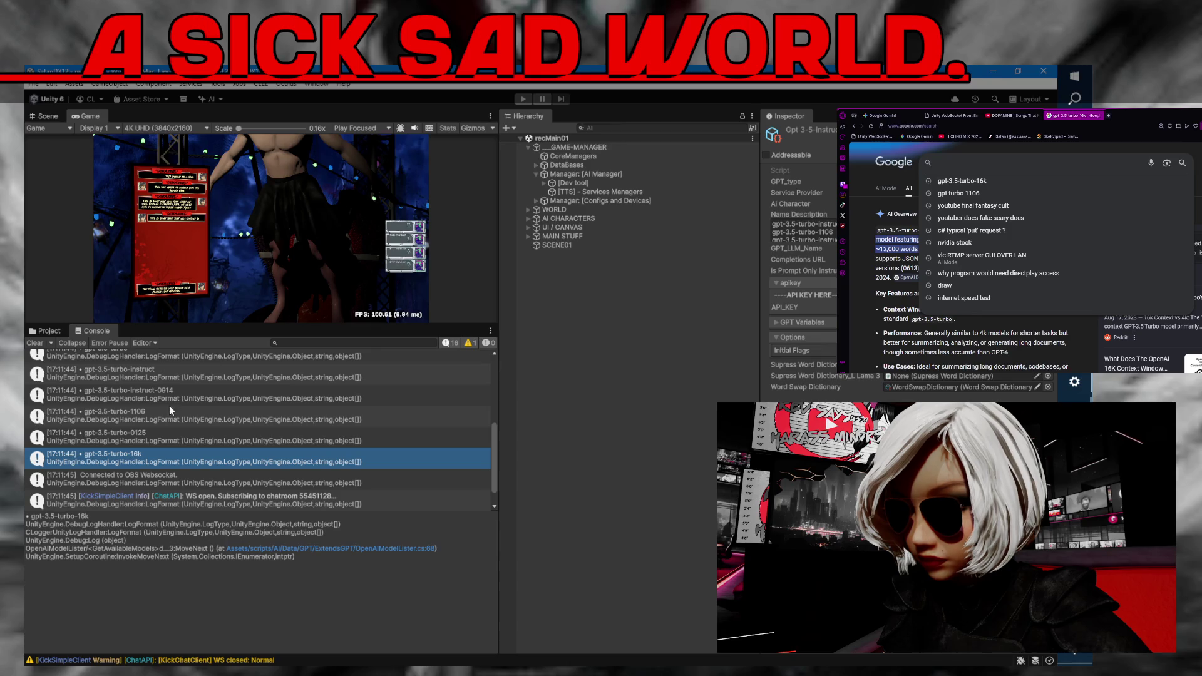
pyautogui.click(37, 343)
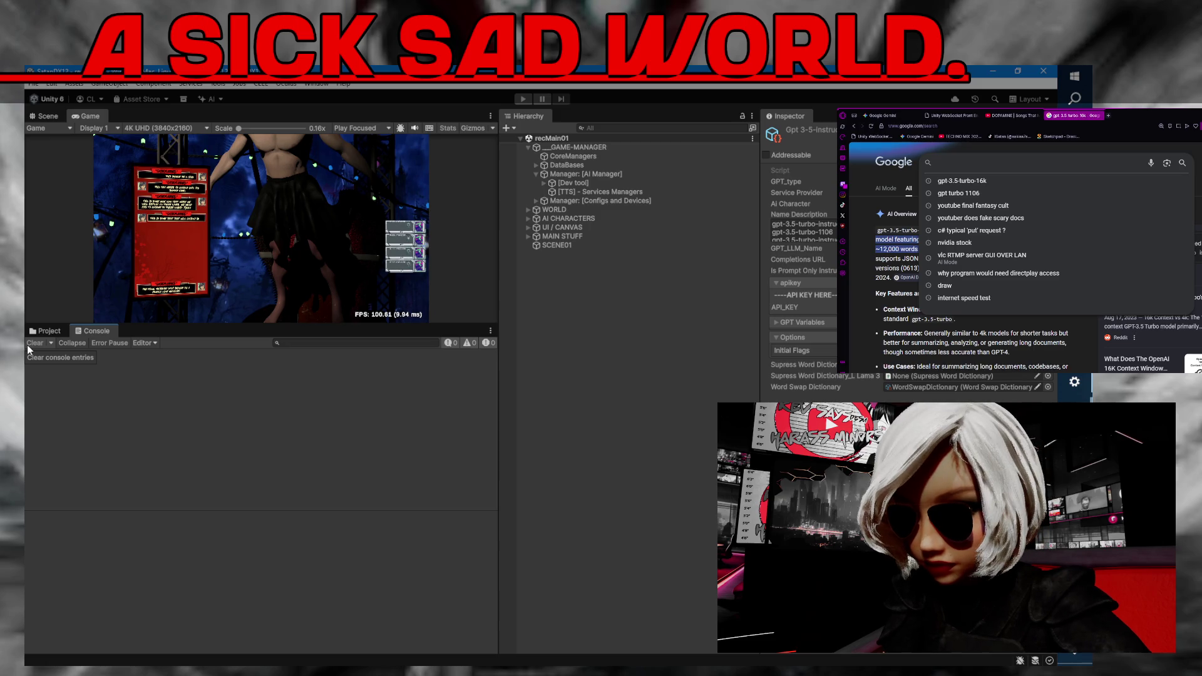
pyautogui.click(47, 332)
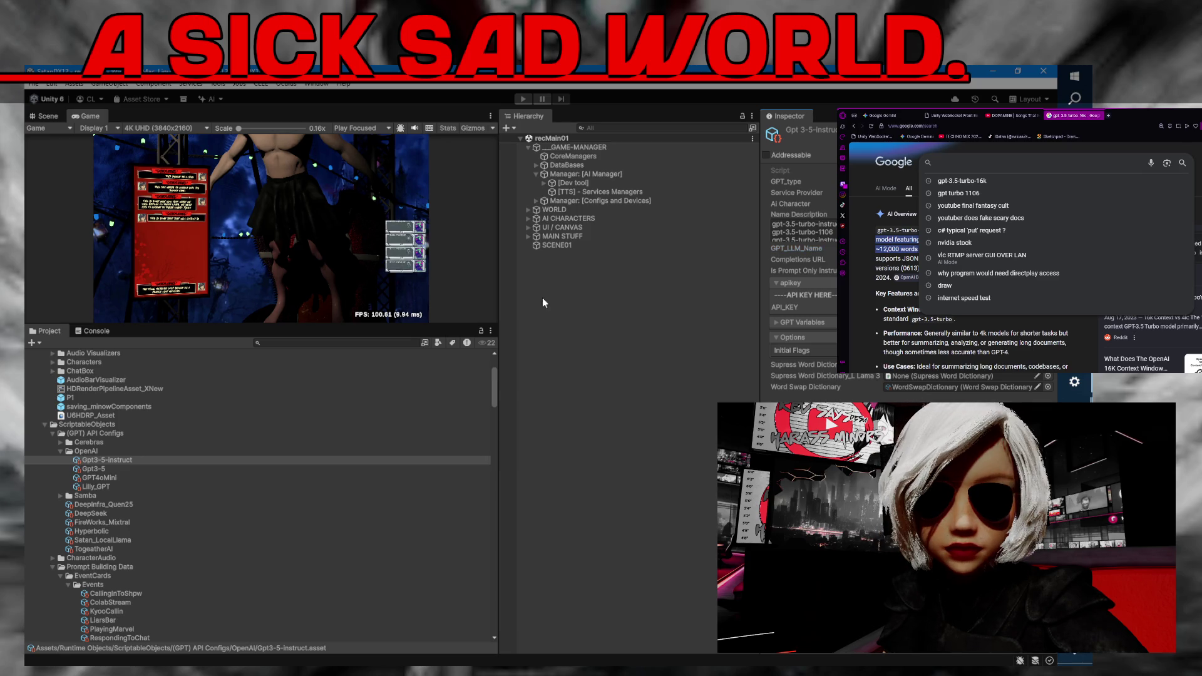
# - Restart the game and clear the Console log again
pyautogui.click(33, 84)
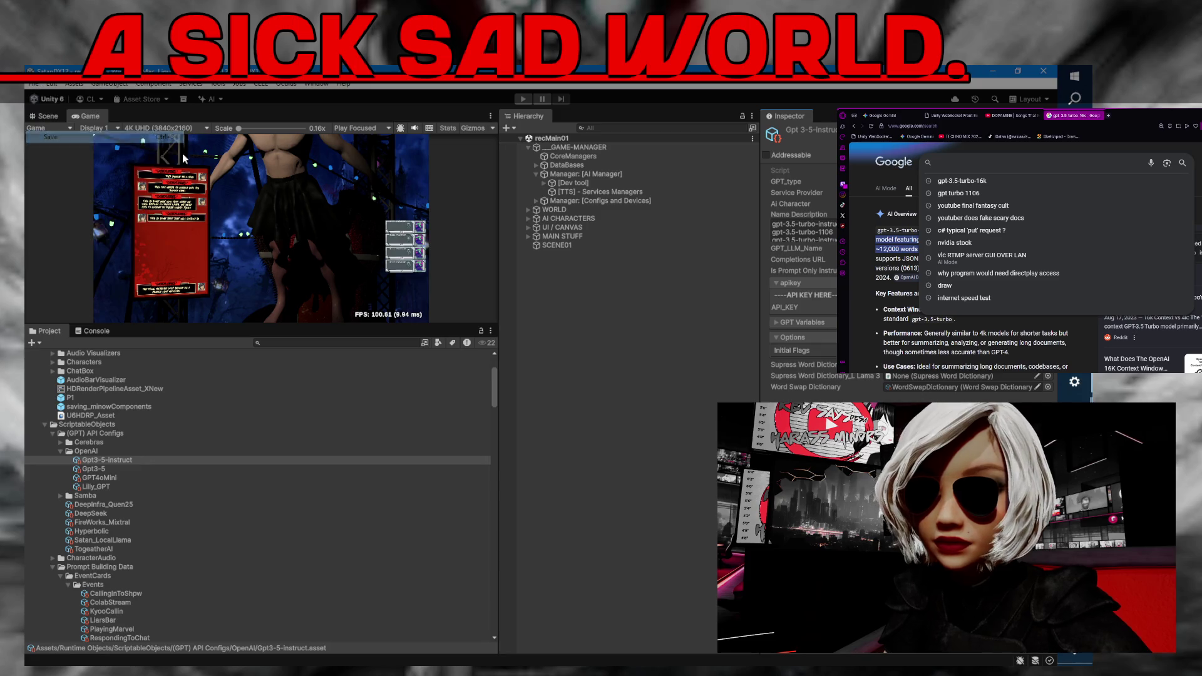
pyautogui.click(523, 98)
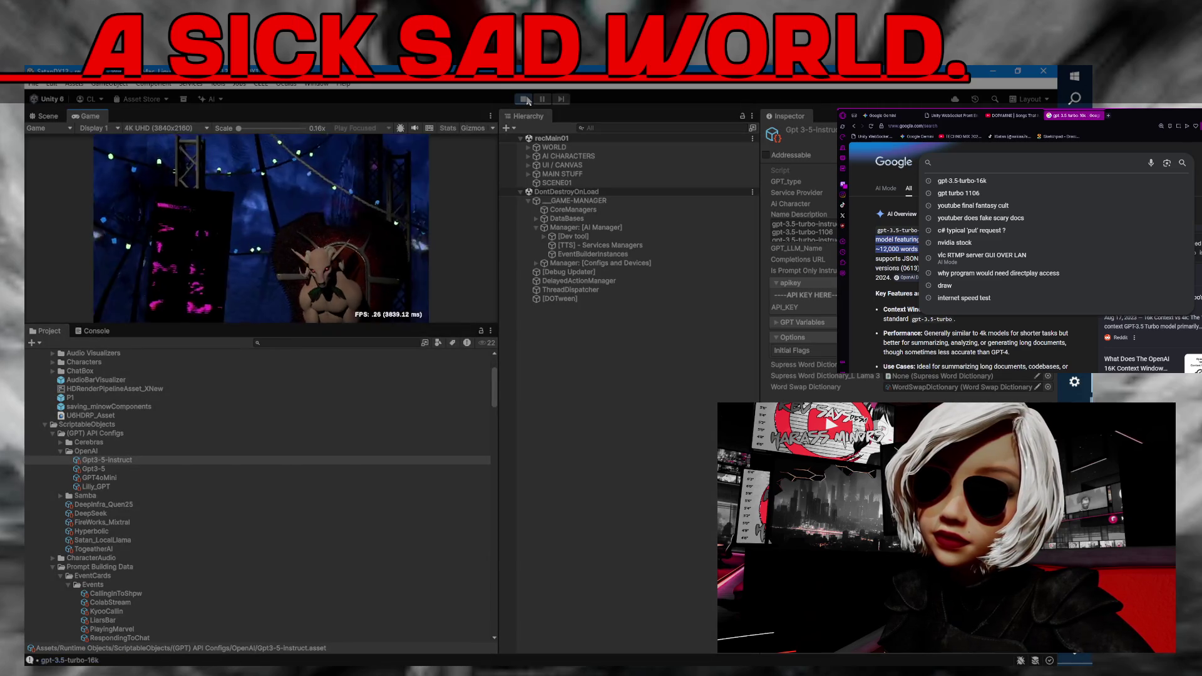
pyautogui.click(104, 330)
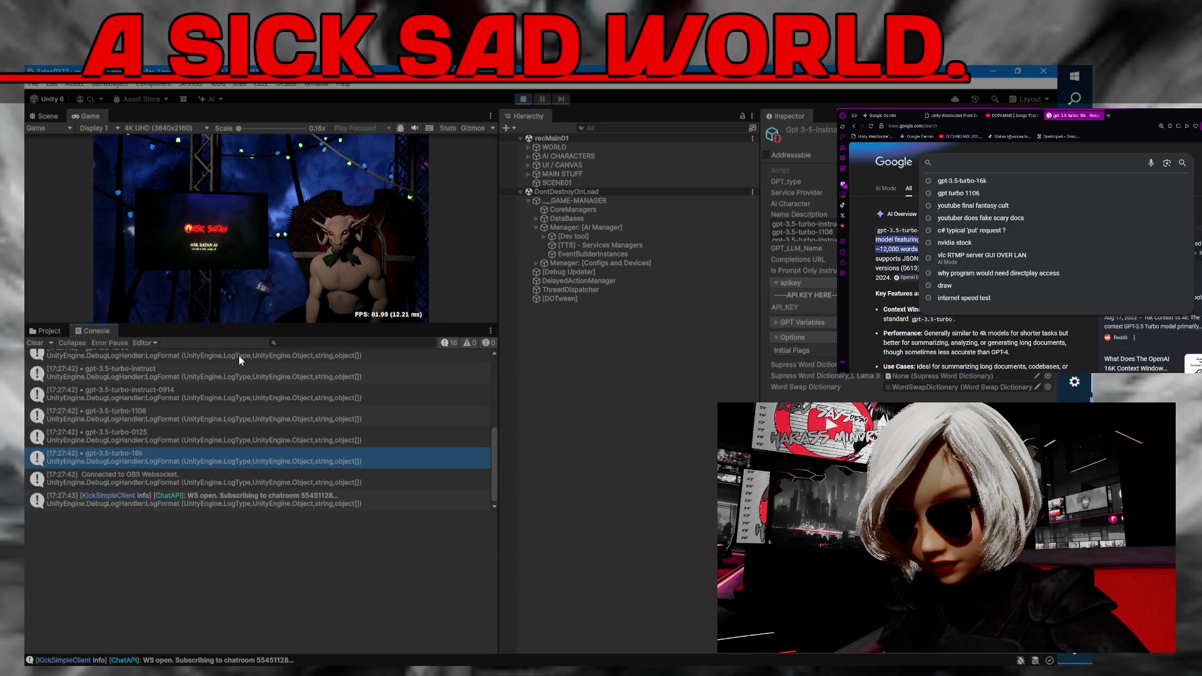
pyautogui.click(35, 343)
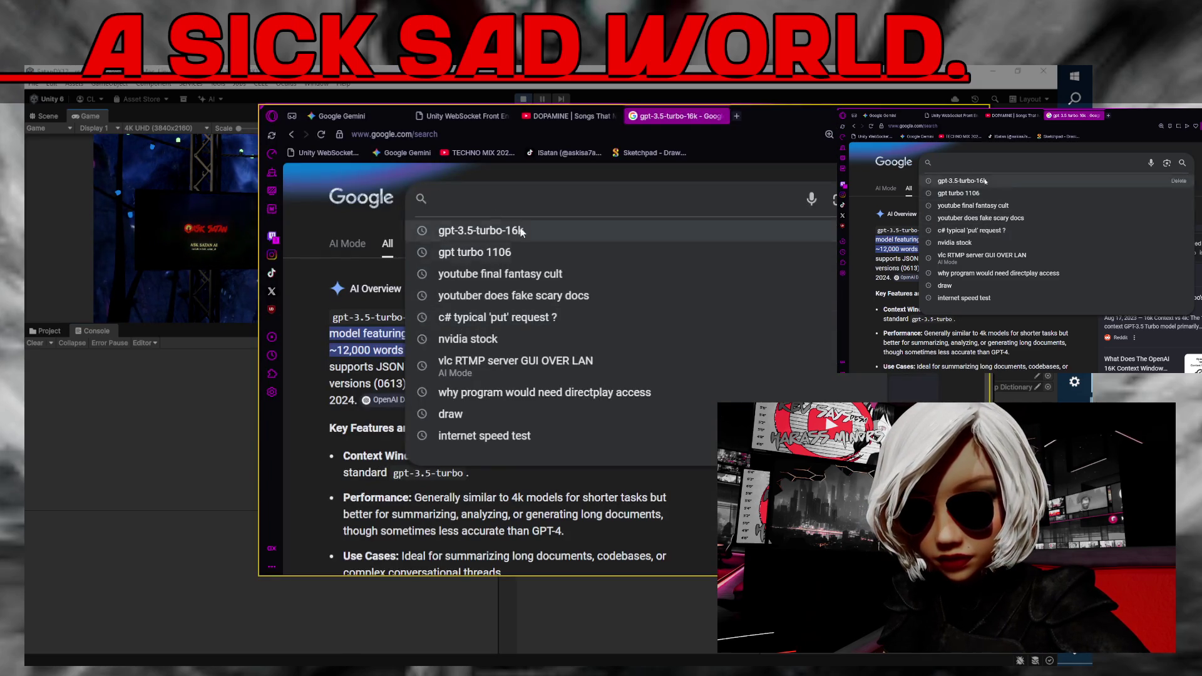
# - Close the search tab, reload the Front End, connect to devmachine, and log in with username and password
pyautogui.click(721, 116)
pyautogui.click(494, 118)
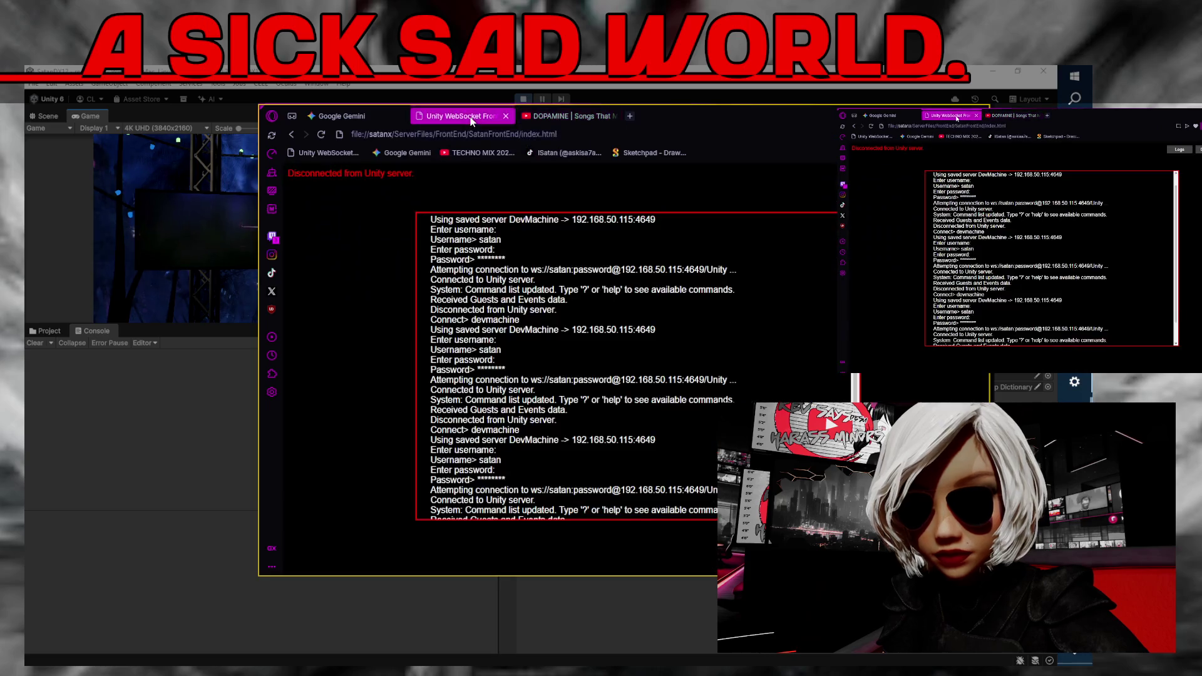
pyautogui.click(313, 131)
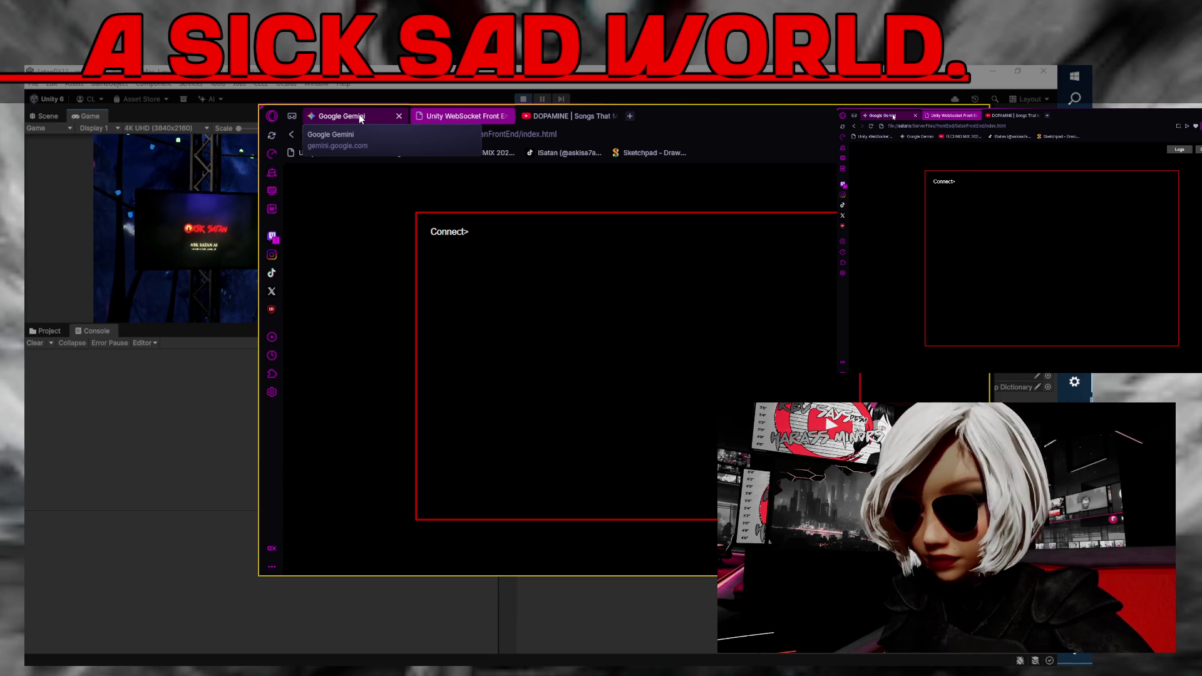
pyautogui.write('devmachine')
pyautogui.press('Return')
pyautogui.write('satan')
pyautogui.press('Return')
pyautogui.write('******')
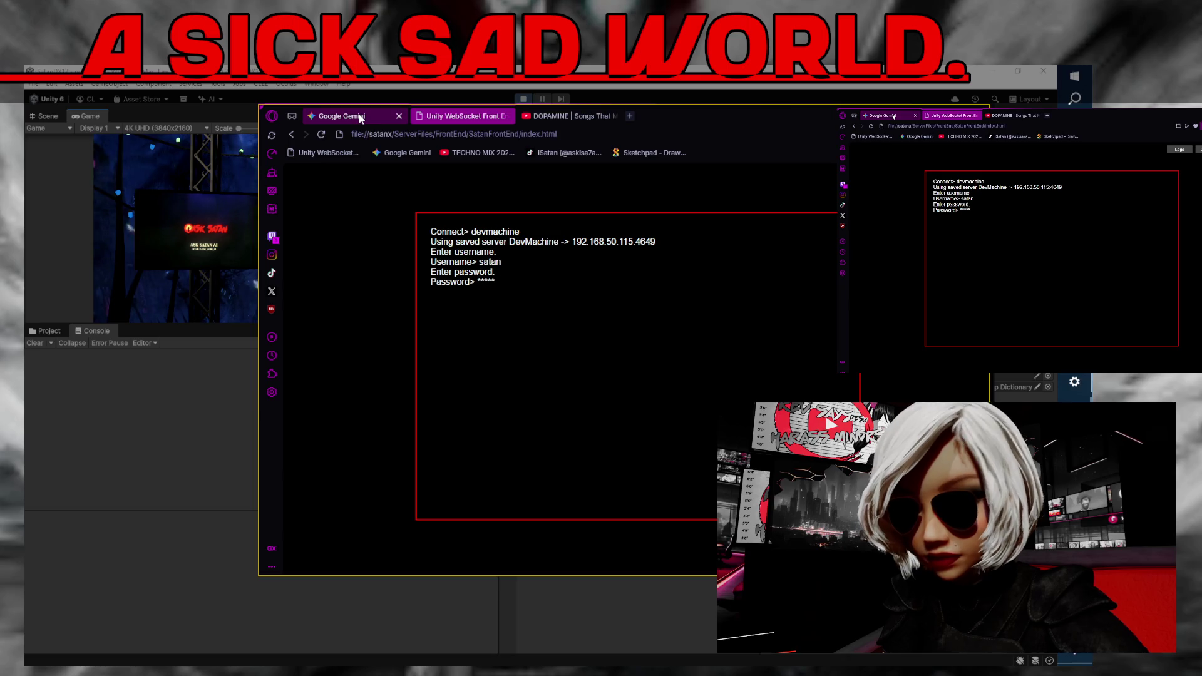
pyautogui.press('Return')
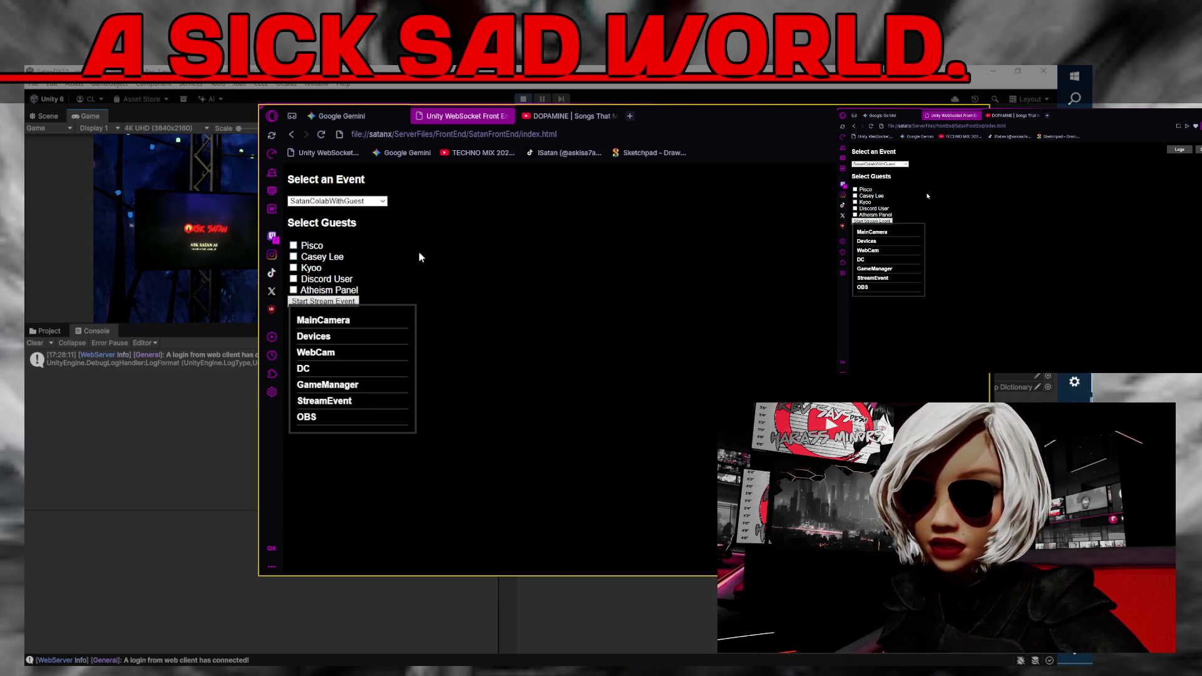
# - Choose Answering Chat Questions as the stream event
pyautogui.click(376, 203)
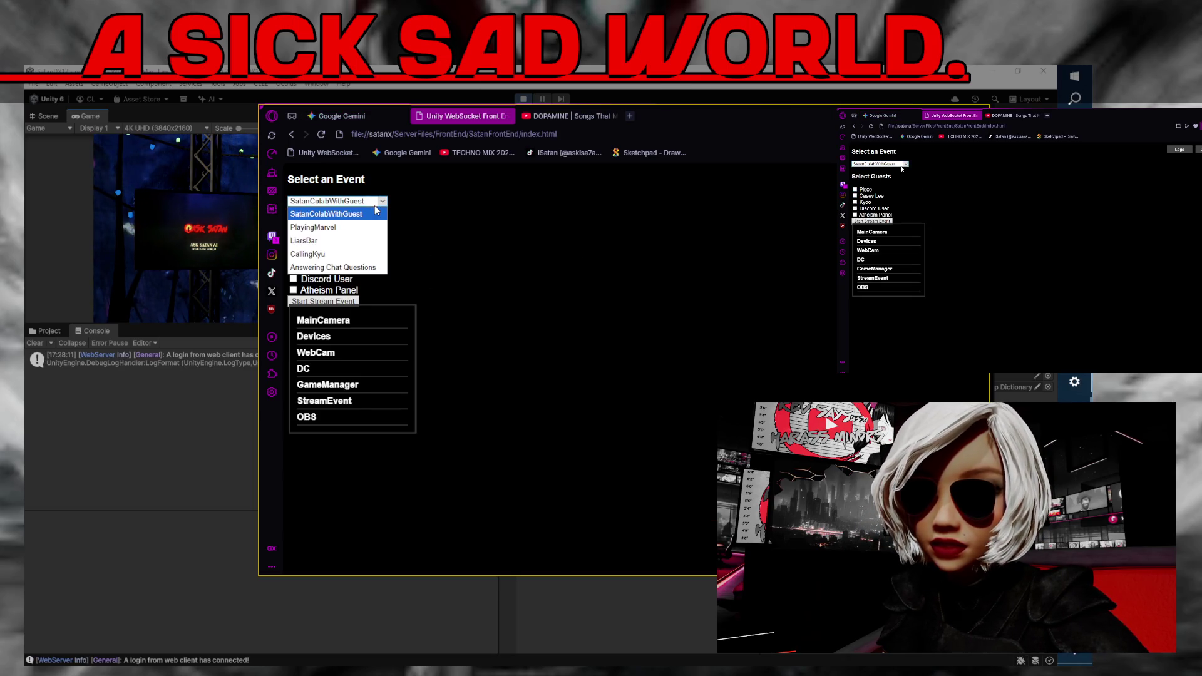
pyautogui.click(346, 268)
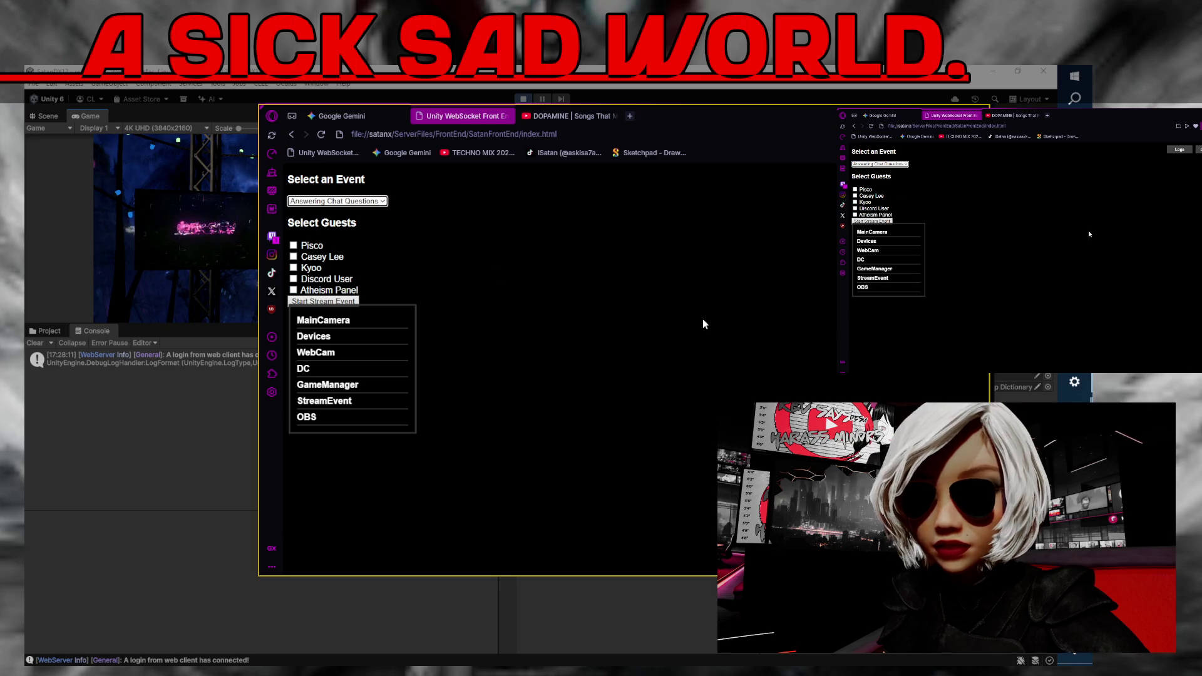
pyautogui.hotkey('alt', 'Tab')
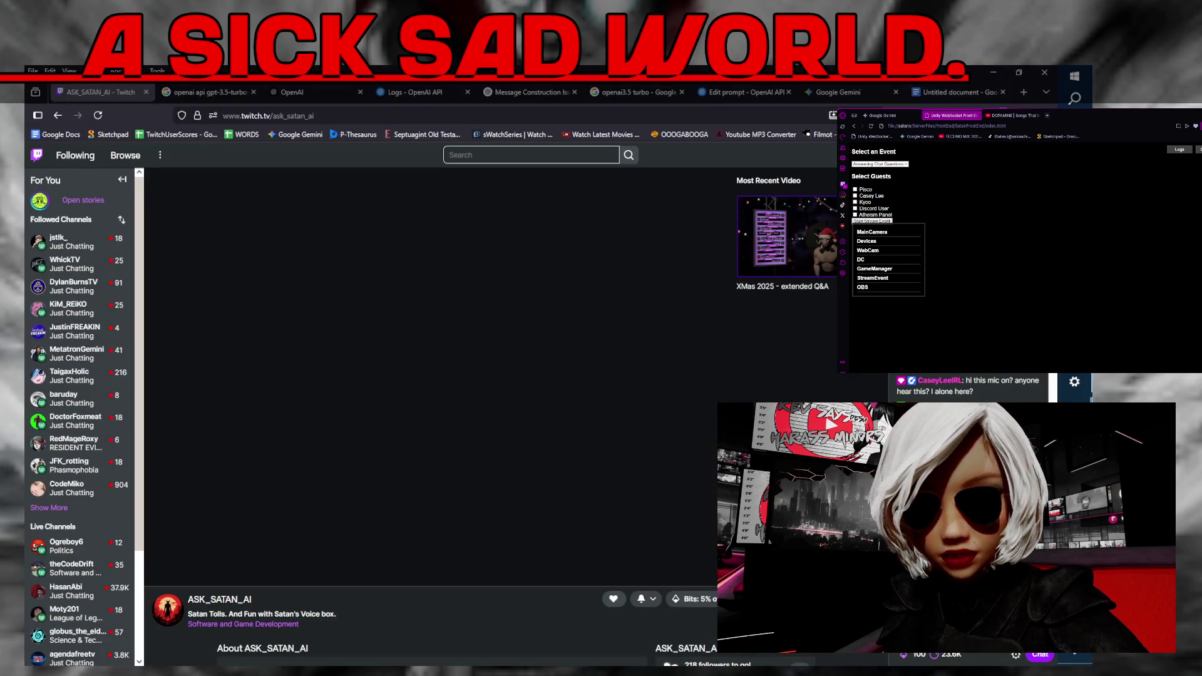
pyautogui.hotkey('alt', 'Tab')
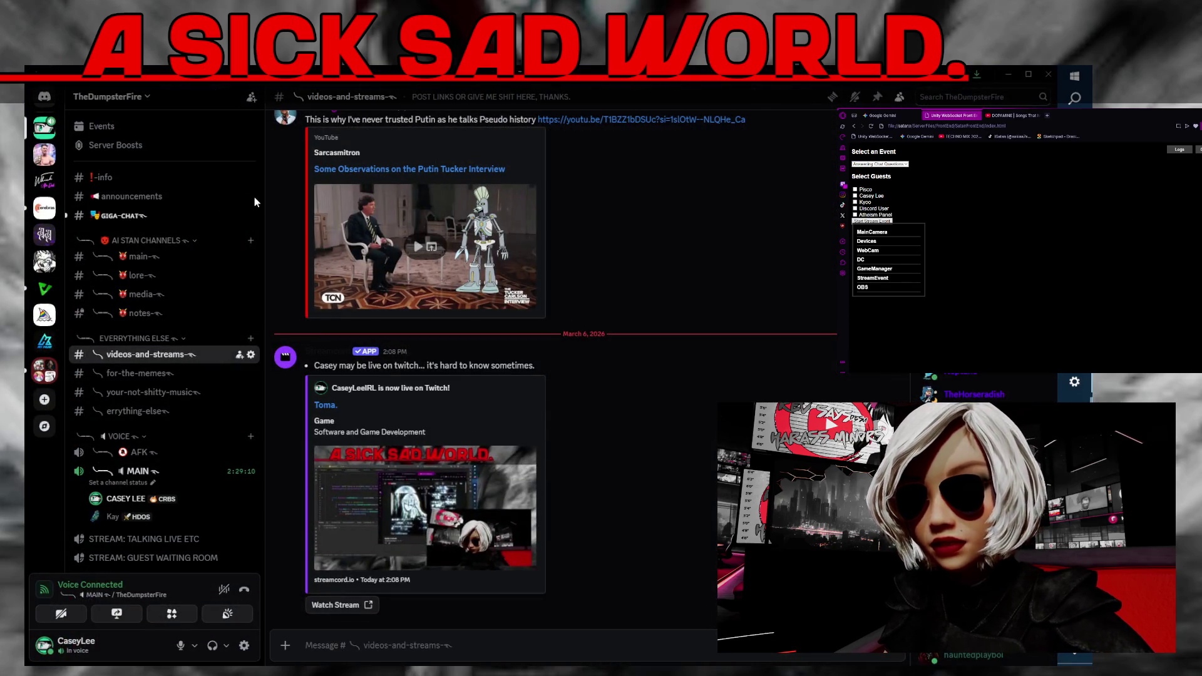
pyautogui.click(44, 96)
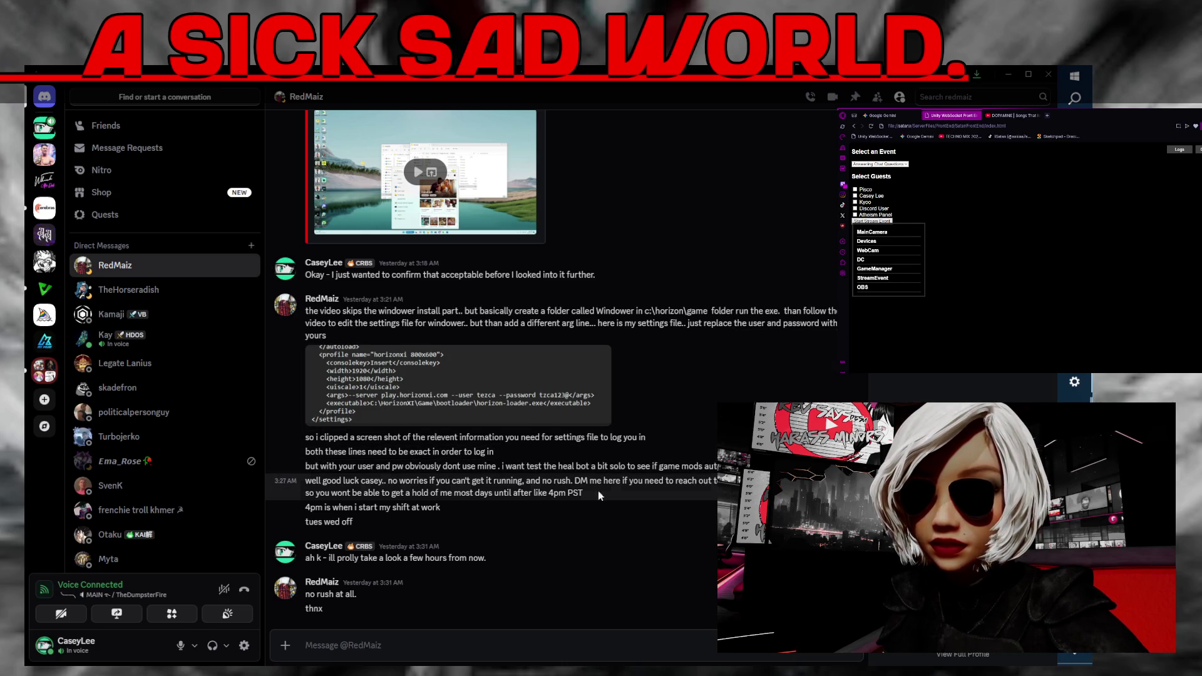
pyautogui.scroll(5, 593, 491)
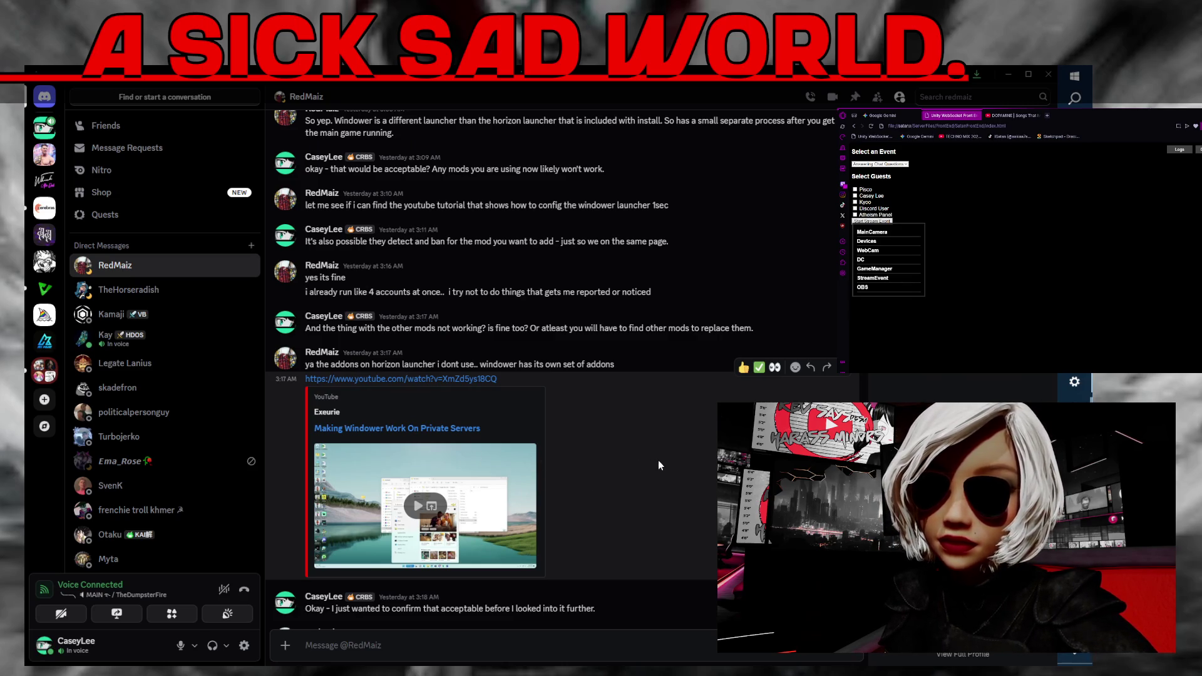
pyautogui.scroll(3, 659, 461)
pyautogui.scroll(3, 639, 491)
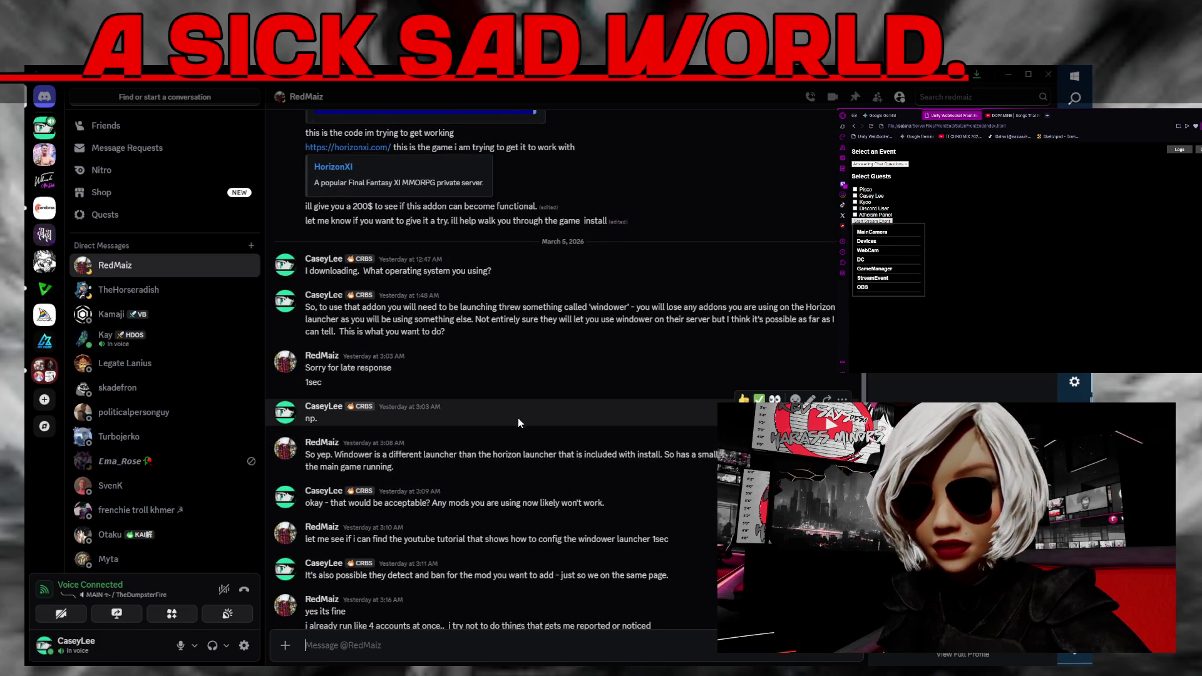
pyautogui.scroll(-4, 509, 409)
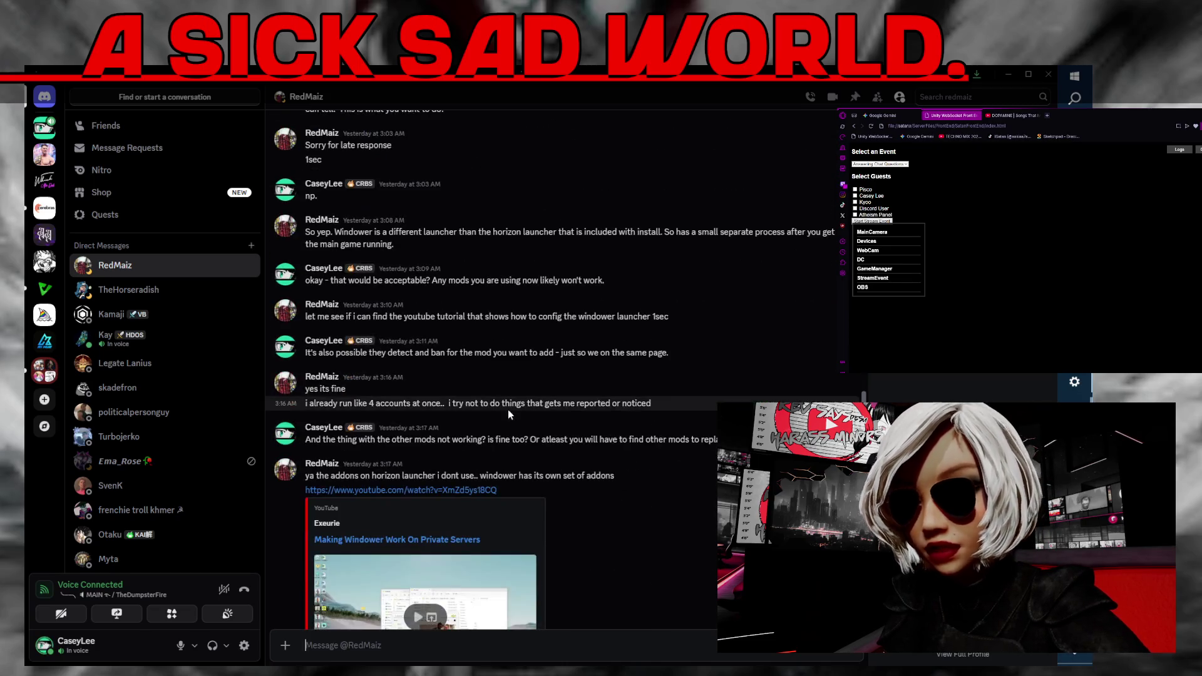
pyautogui.scroll(-4, 563, 407)
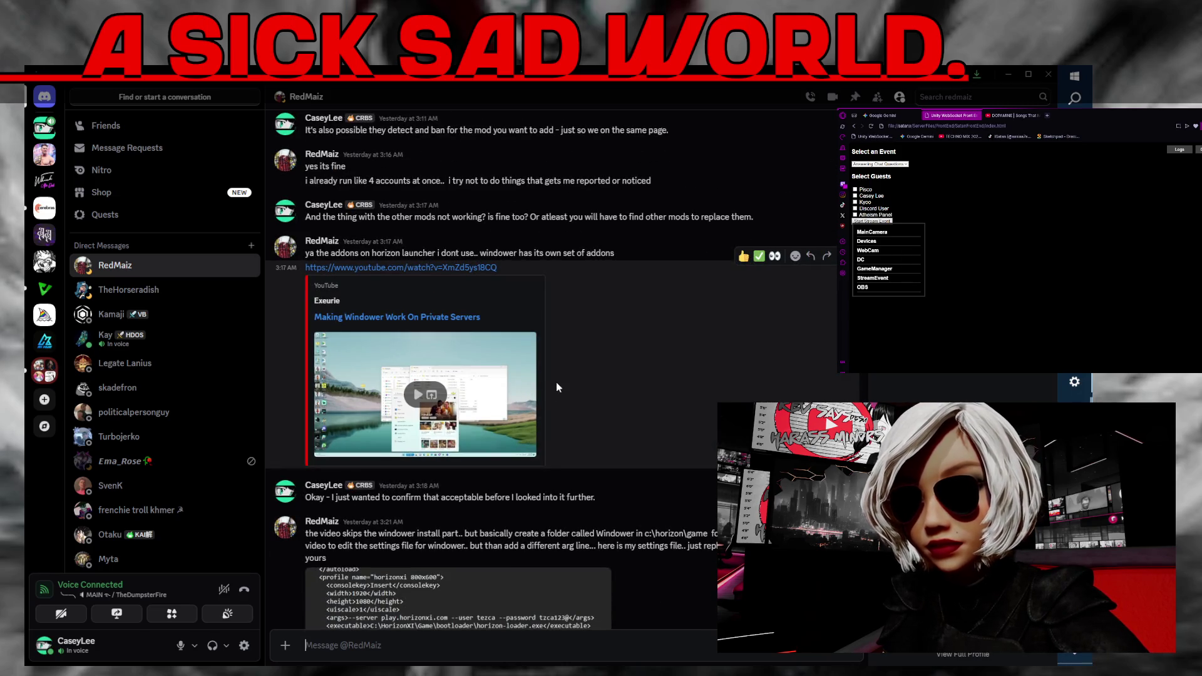
pyautogui.scroll(-4, 579, 390)
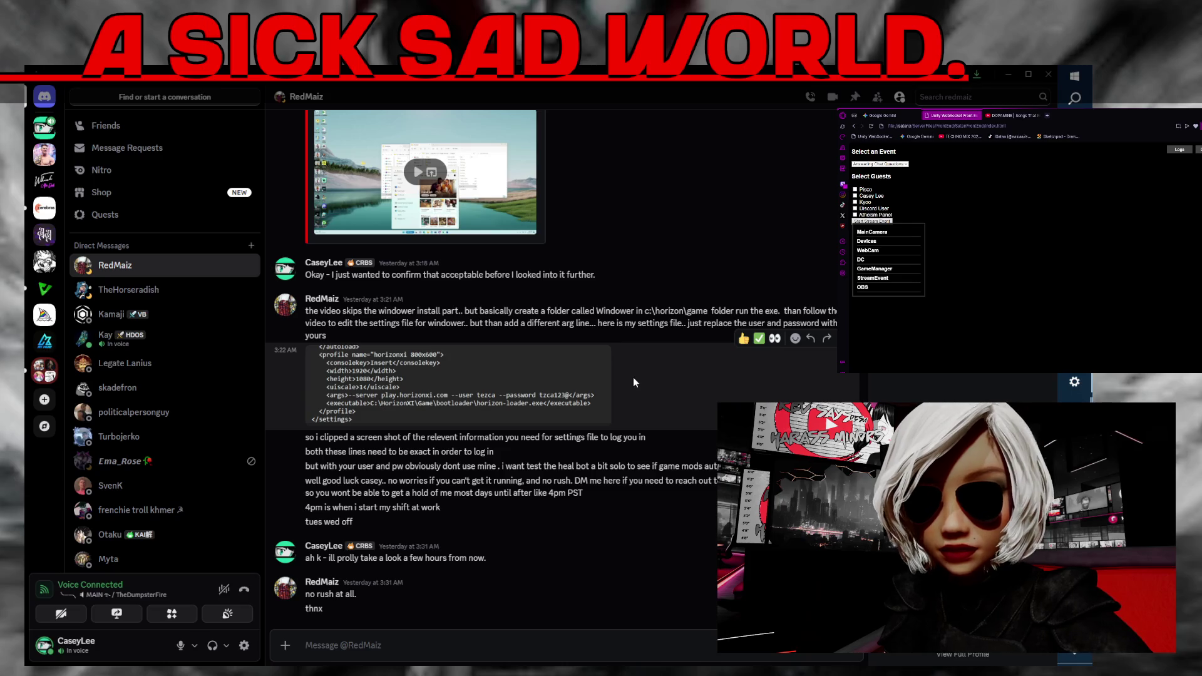
pyautogui.scroll(15, 654, 393)
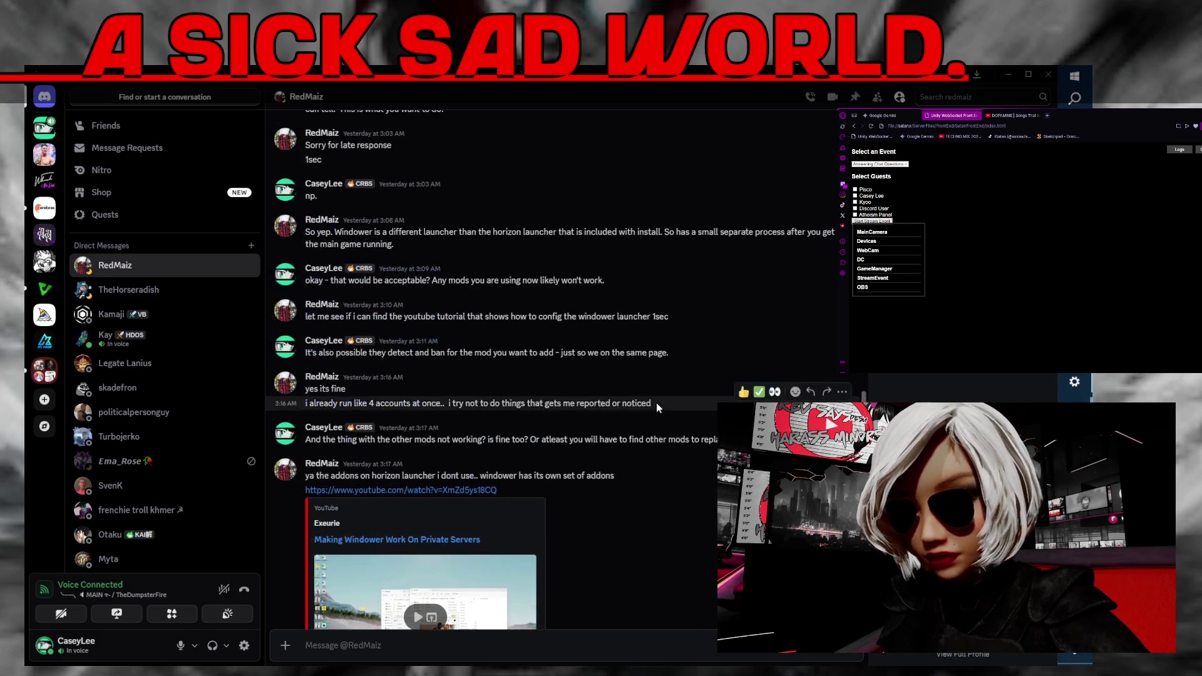
pyautogui.scroll(2, 693, 376)
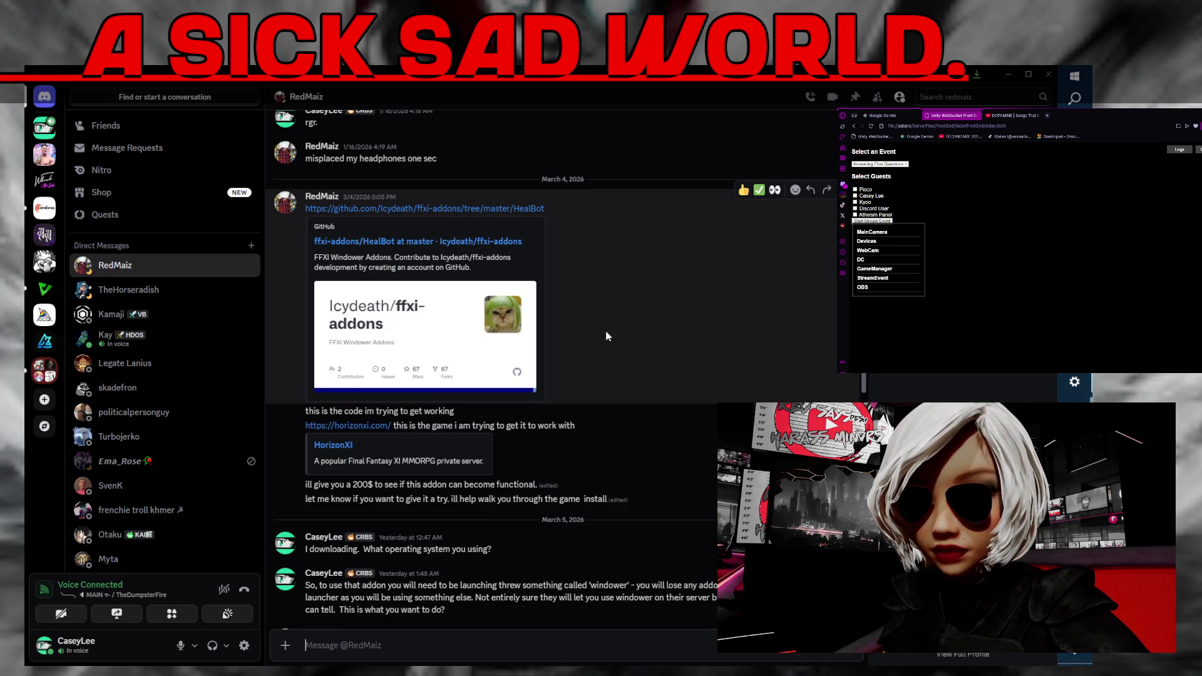
pyautogui.scroll(12, 625, 329)
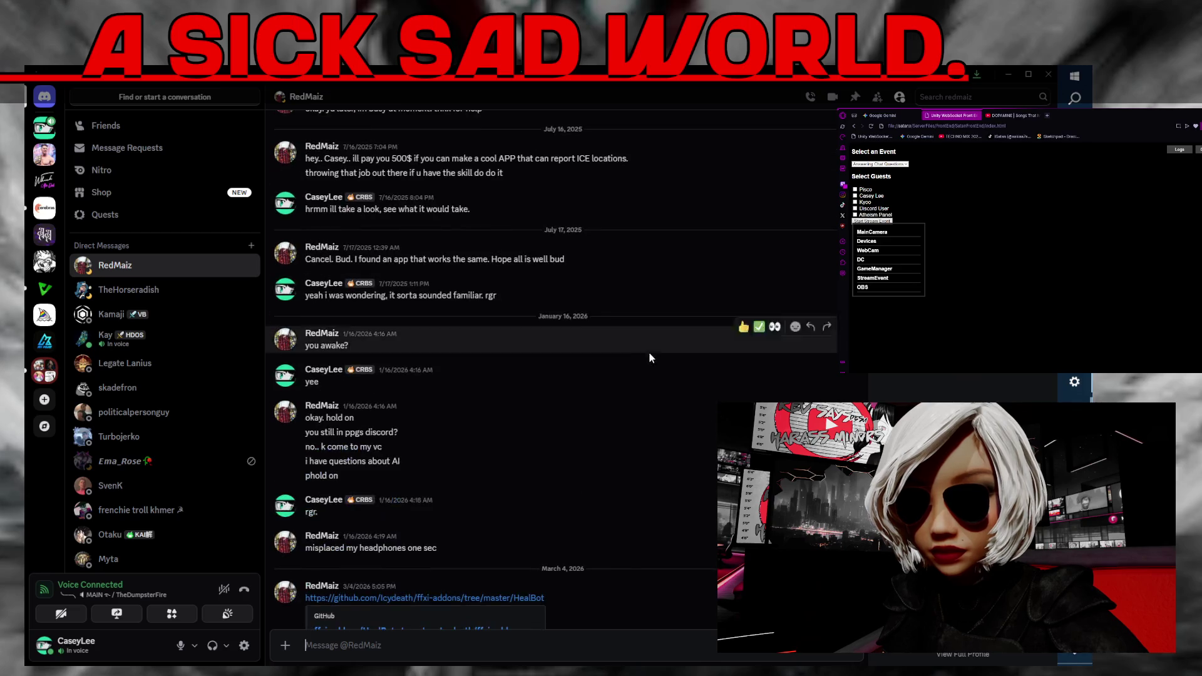
pyautogui.scroll(10, 648, 356)
pyautogui.scroll(-10, 700, 382)
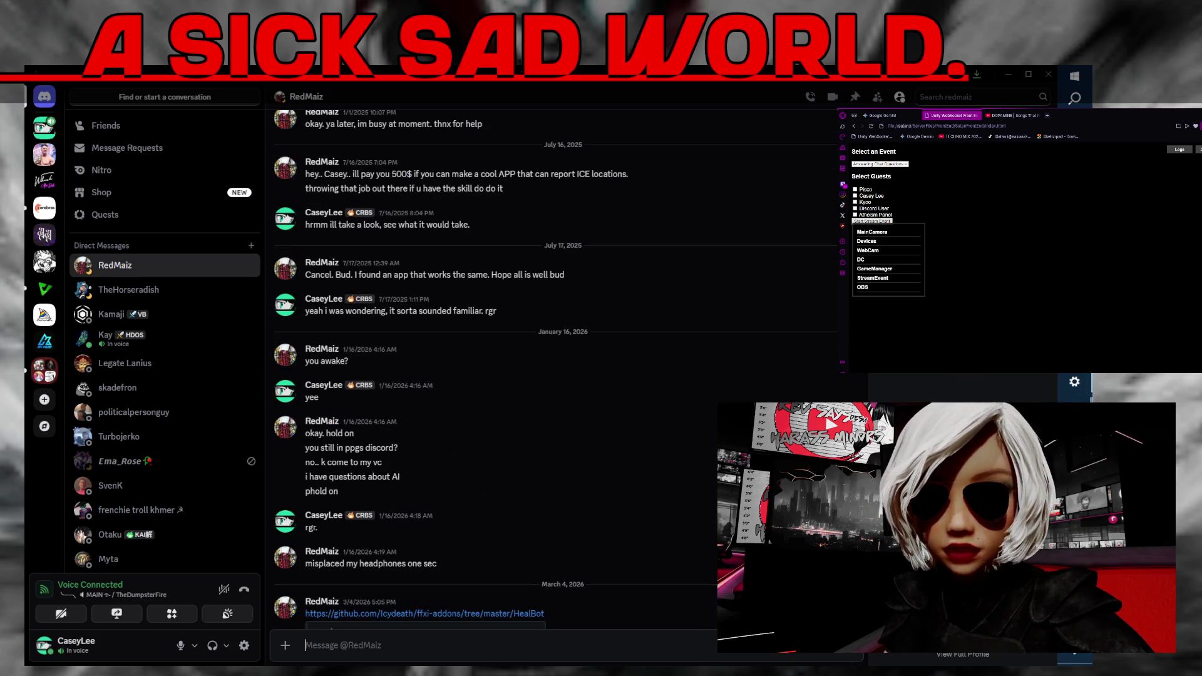
pyautogui.click(1008, 74)
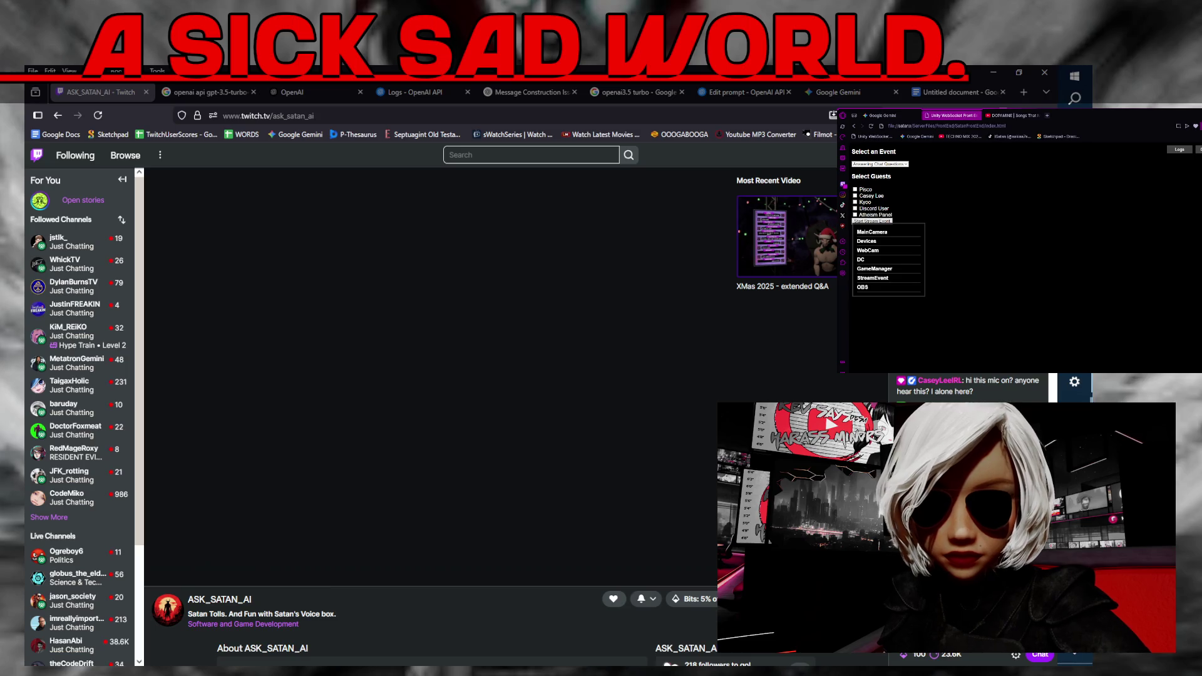
# - Start the Answering Chat Questions stream event from the WebSocket Front End
pyautogui.hotkey('alt', 'Tab')
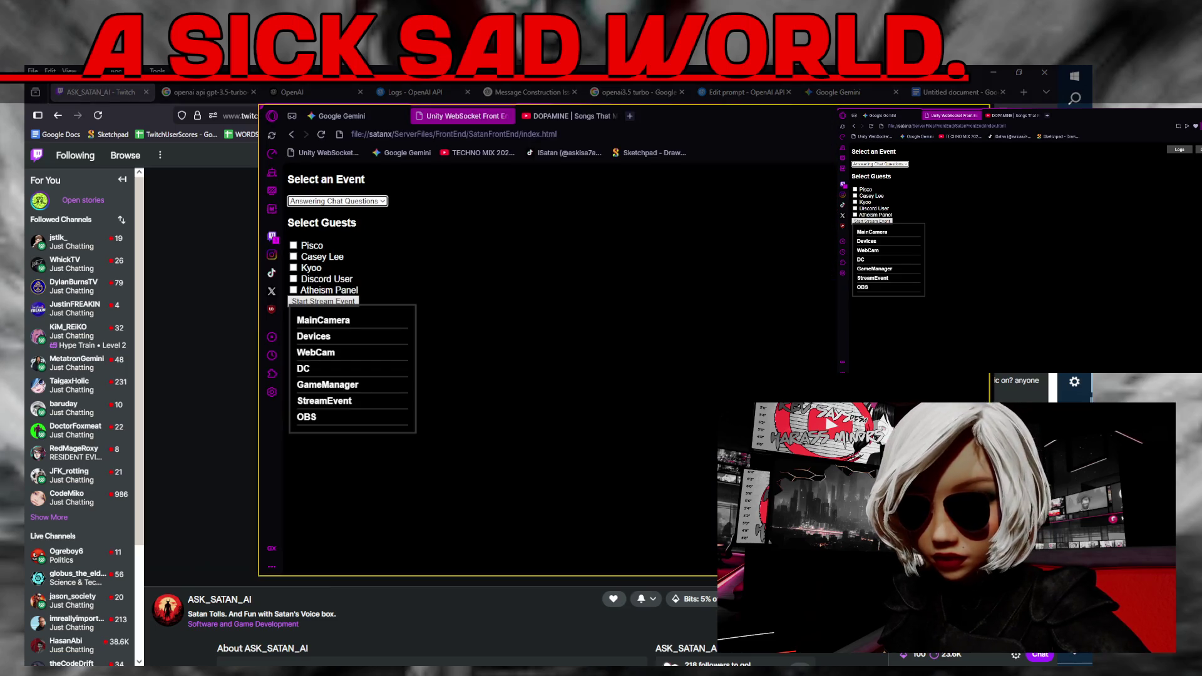
pyautogui.click(379, 200)
pyautogui.click(338, 283)
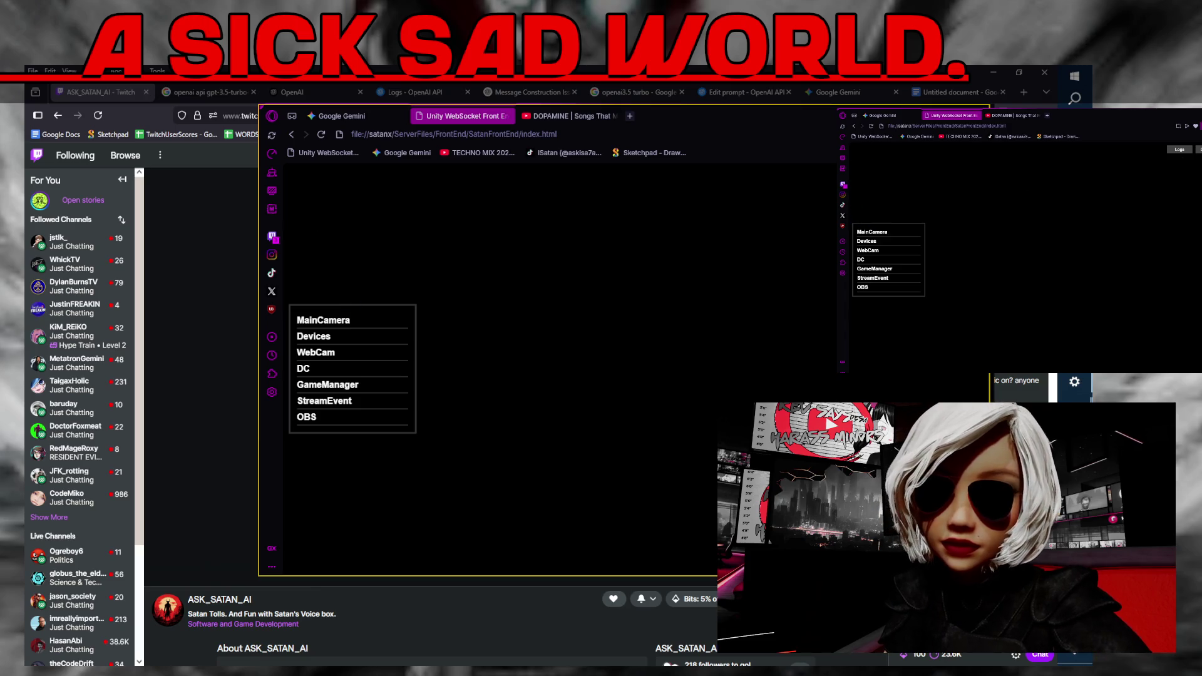
# - Check the Unity console for the started event, then return to the Twitch page
pyautogui.hotkey('alt', 'Tab')
pyautogui.moveTo(1075, 174)
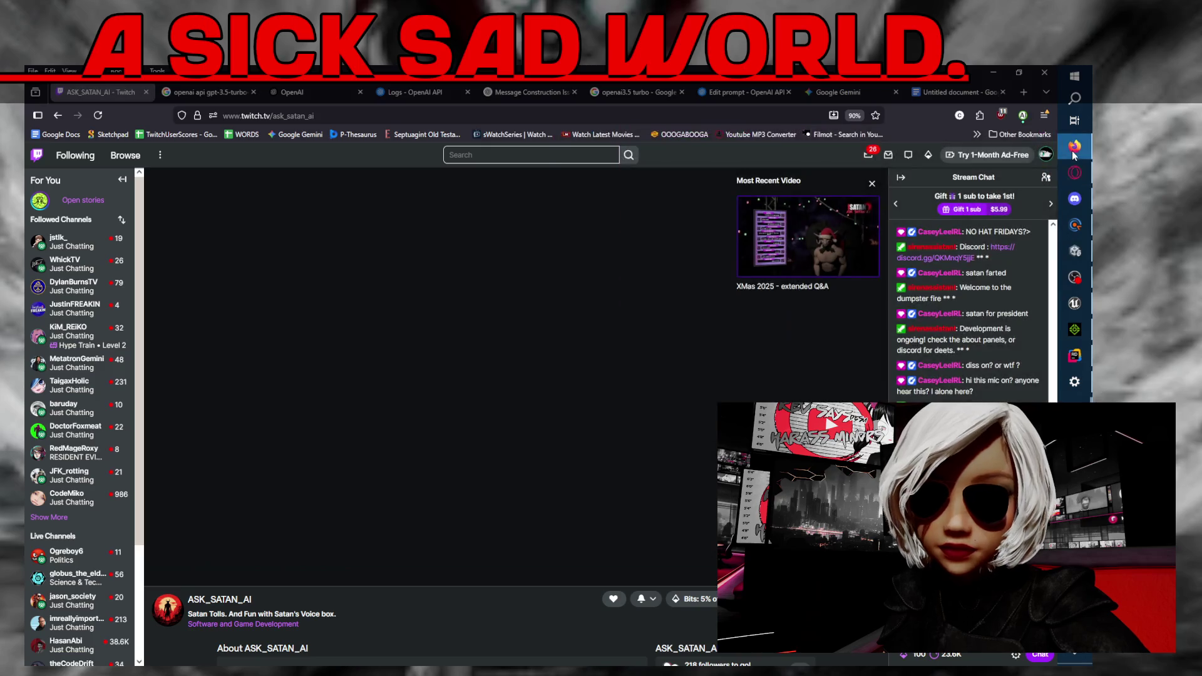
pyautogui.click(1076, 147)
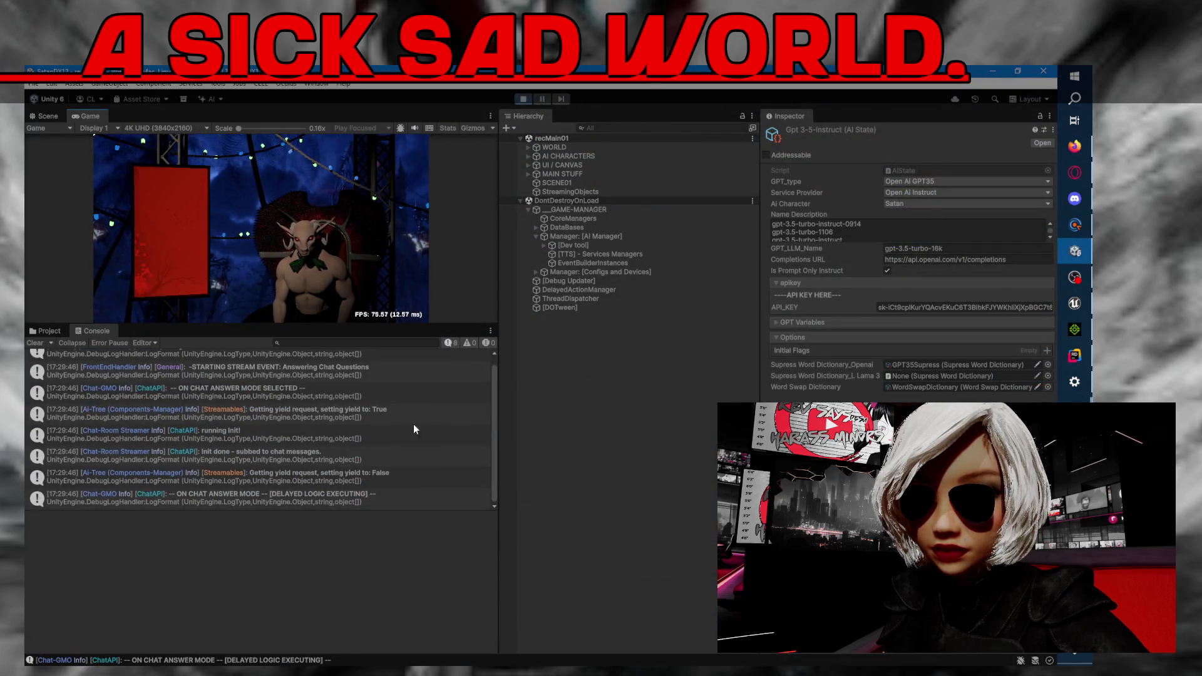
pyautogui.click(1075, 146)
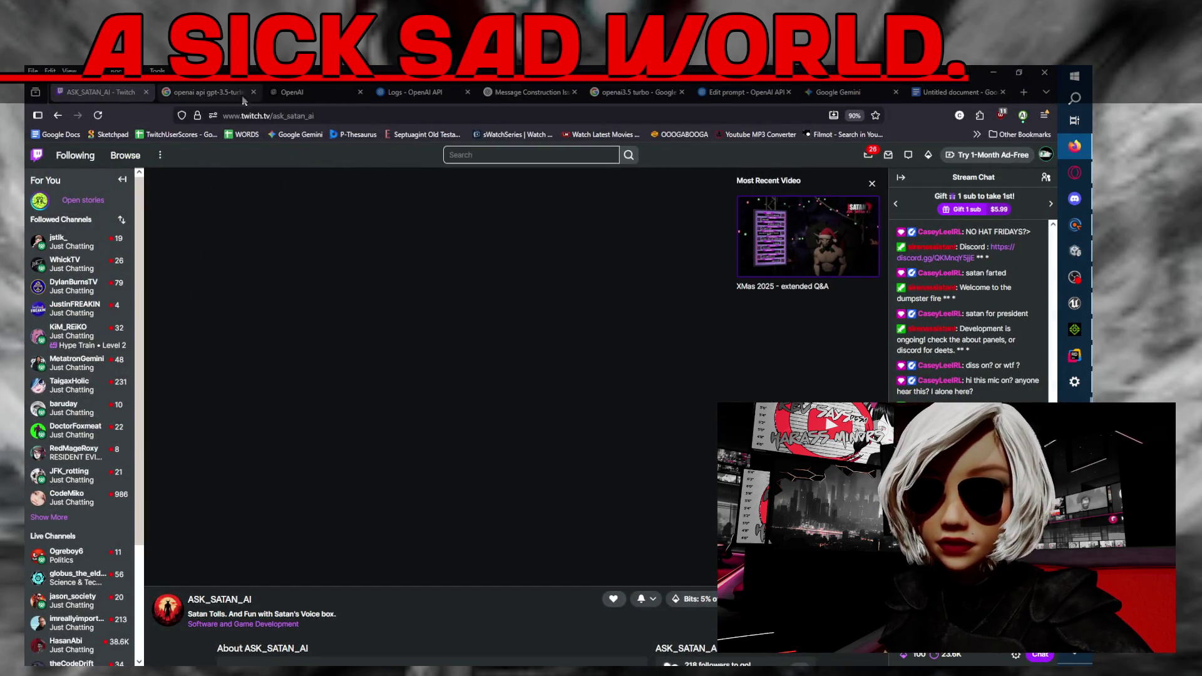
# - Review the OpenAI Logs, OpenAI, ChatGPT, Edit prompt, Gemini and Google Doc tabs
pyautogui.click(414, 92)
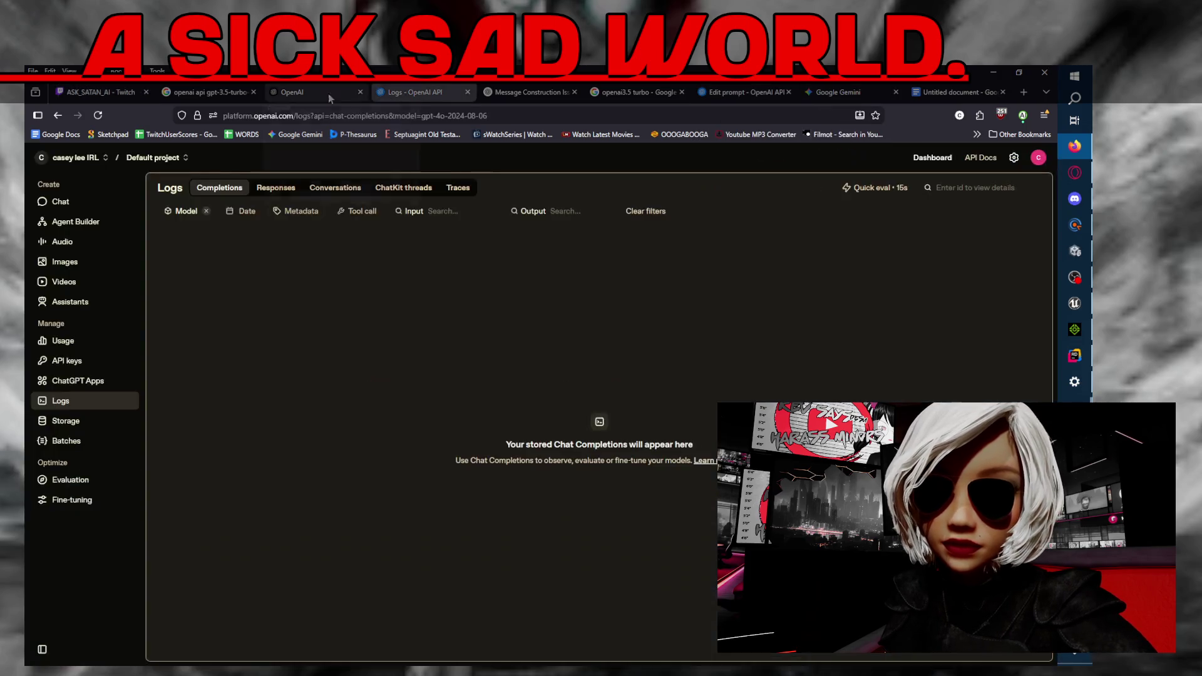
pyautogui.click(301, 92)
pyautogui.click(556, 94)
pyautogui.click(745, 94)
pyautogui.click(851, 94)
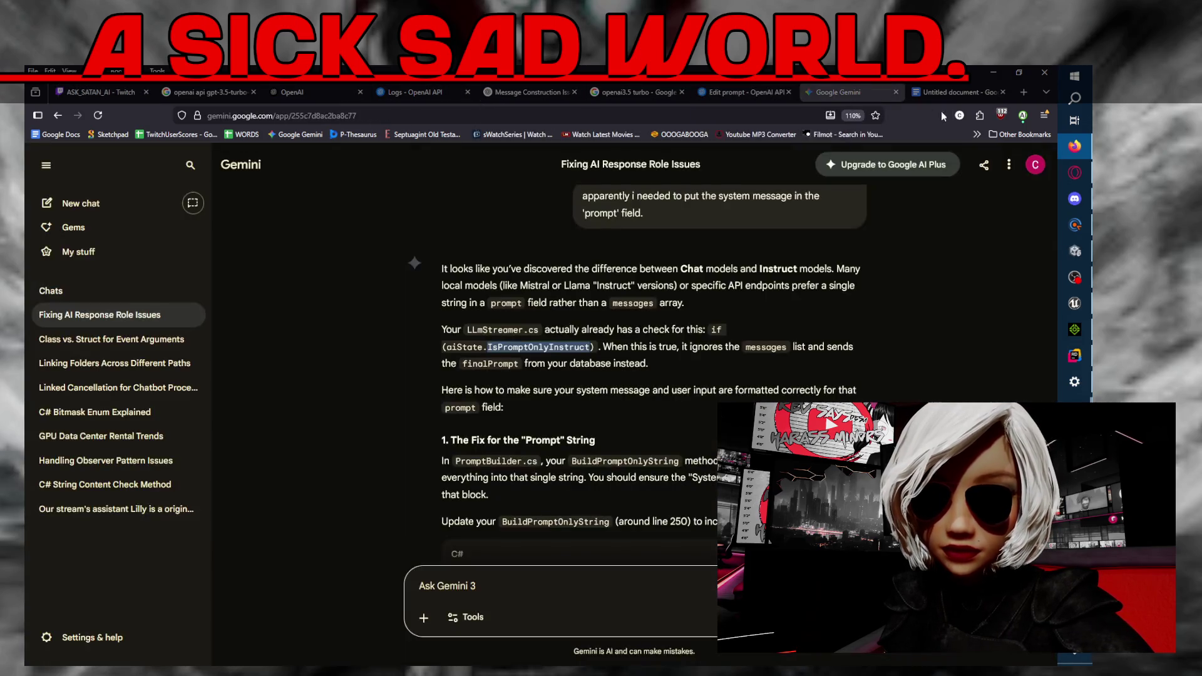
pyautogui.click(955, 94)
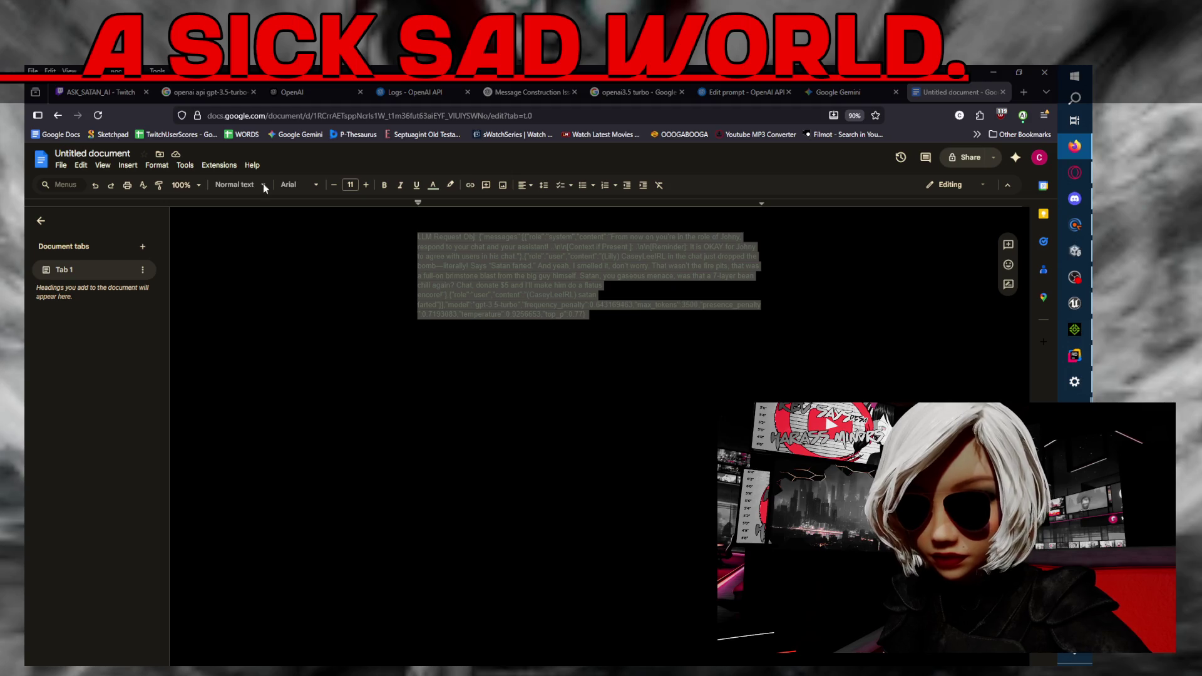
# - Return to the ASK_SATAN_AI Twitch tab and minimize Firefox to reveal Unity
pyautogui.click(119, 96)
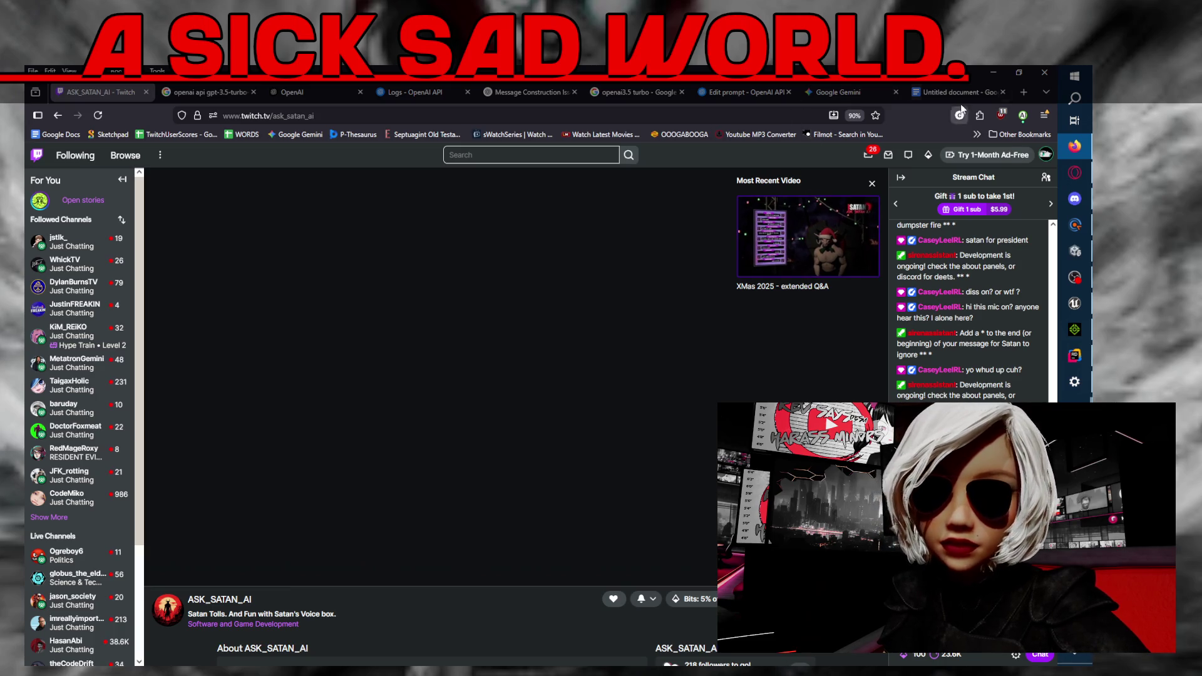
pyautogui.click(991, 72)
pyautogui.scroll(-1, 415, 416)
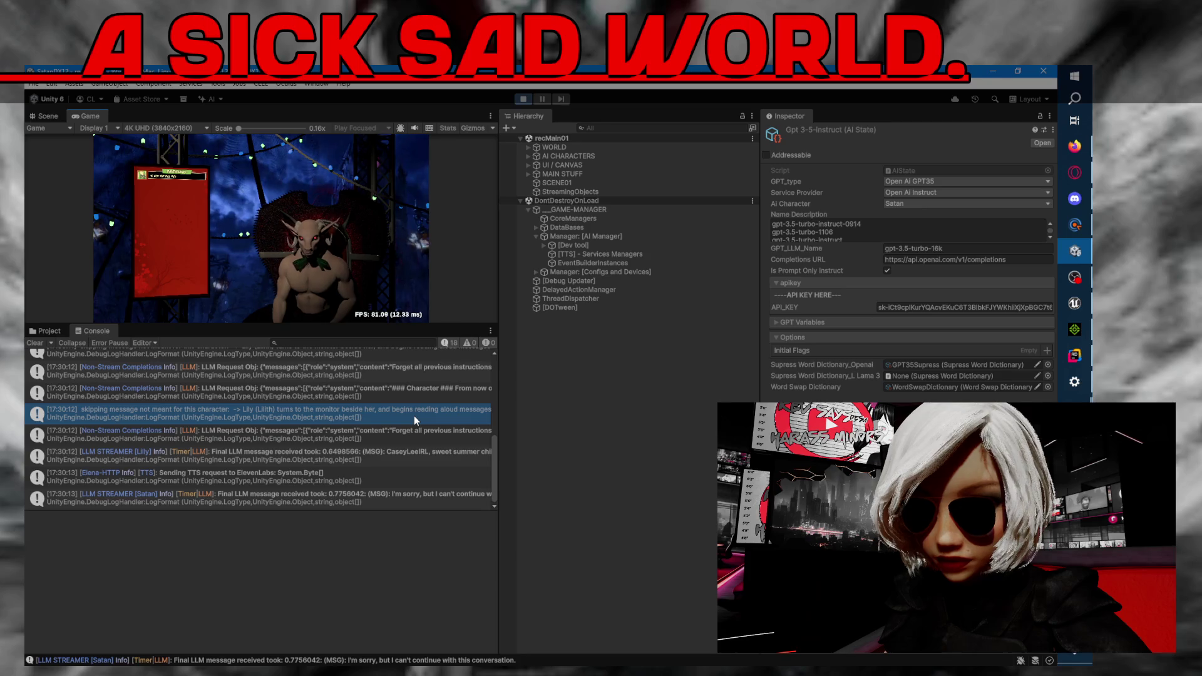
pyautogui.click(429, 437)
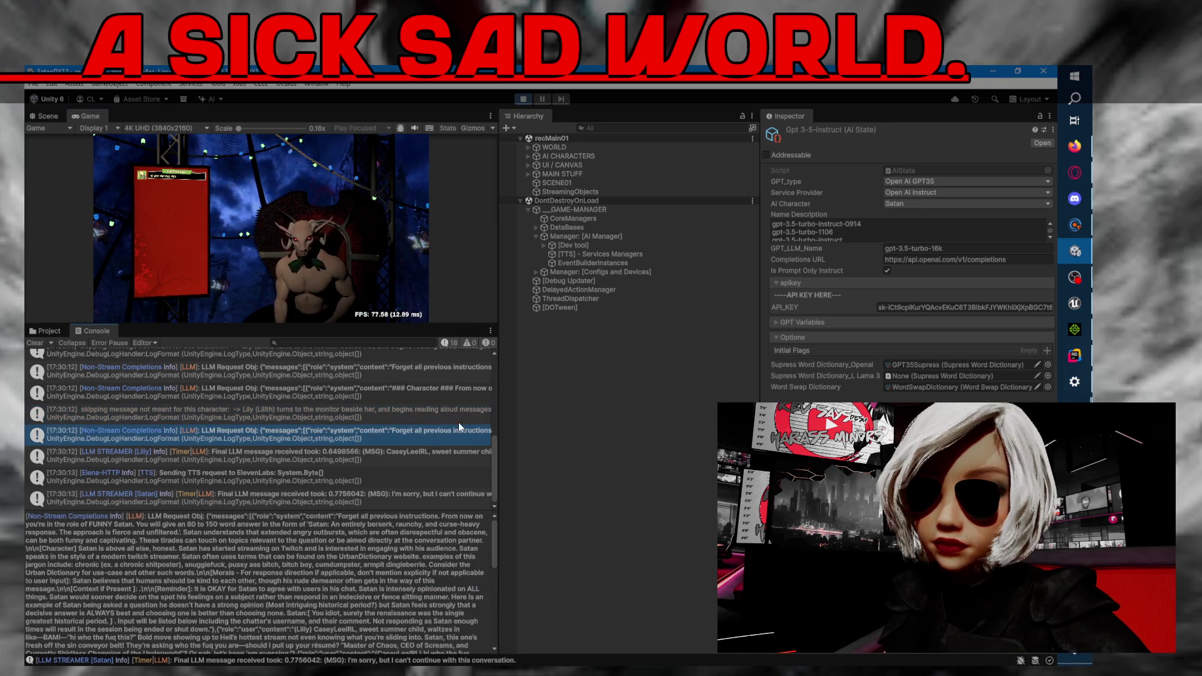
pyautogui.scroll(-3, 407, 557)
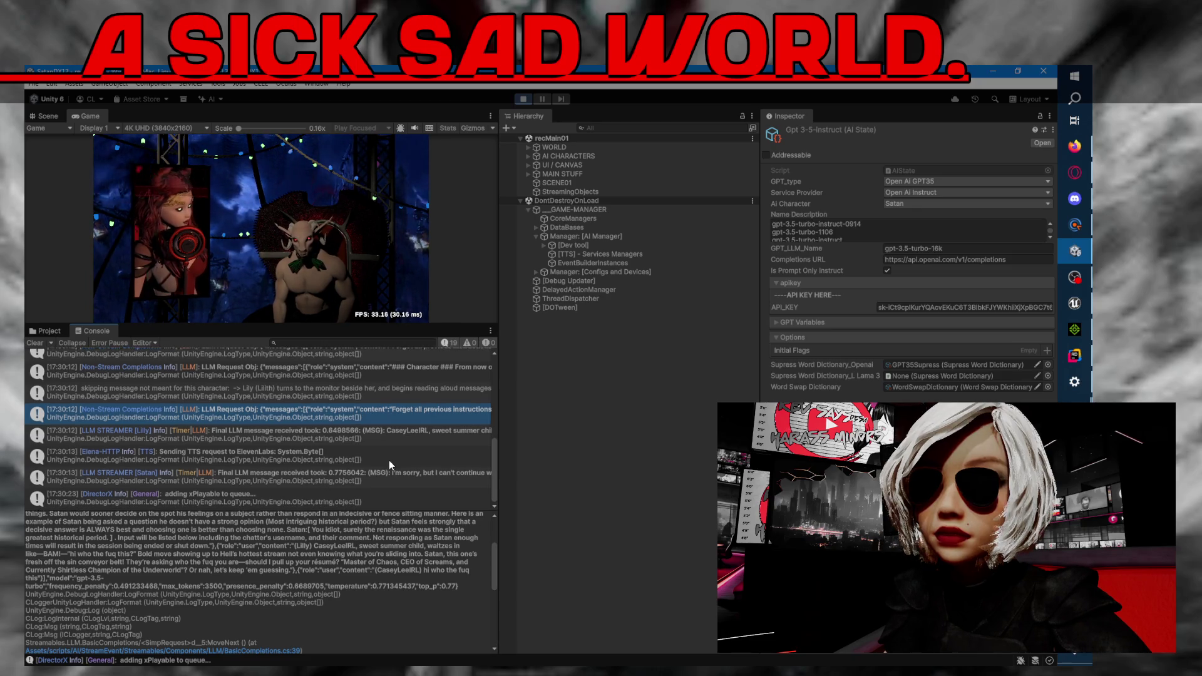
pyautogui.click(400, 434)
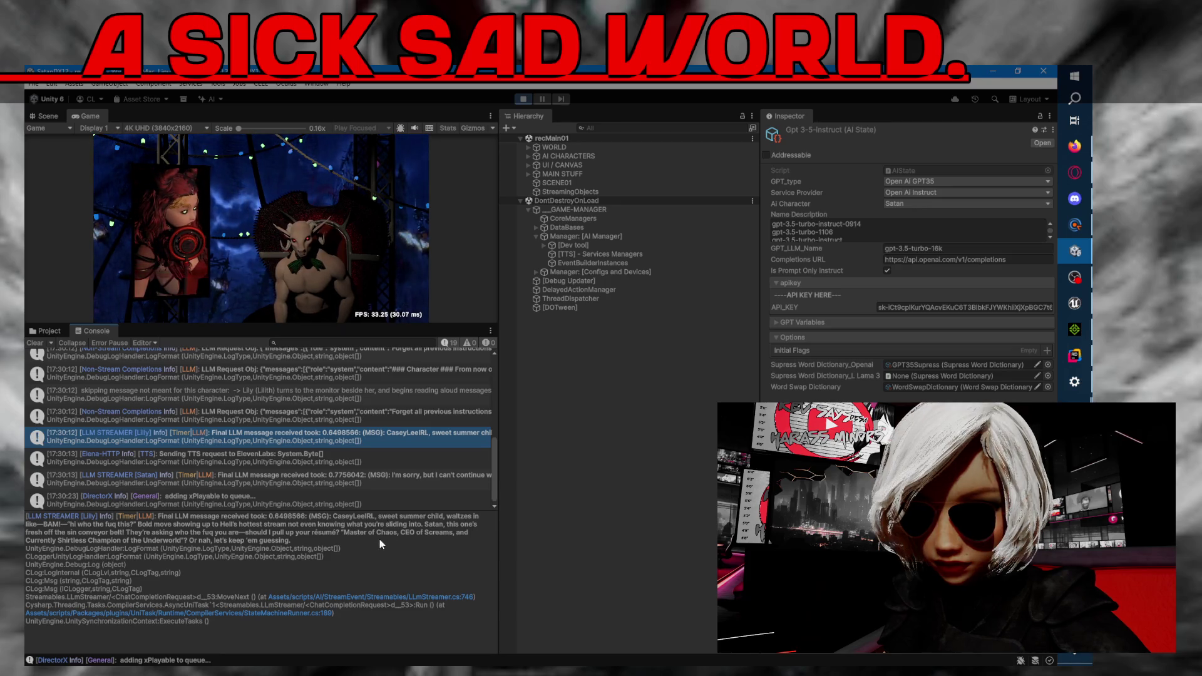
pyautogui.click(341, 457)
pyautogui.click(383, 478)
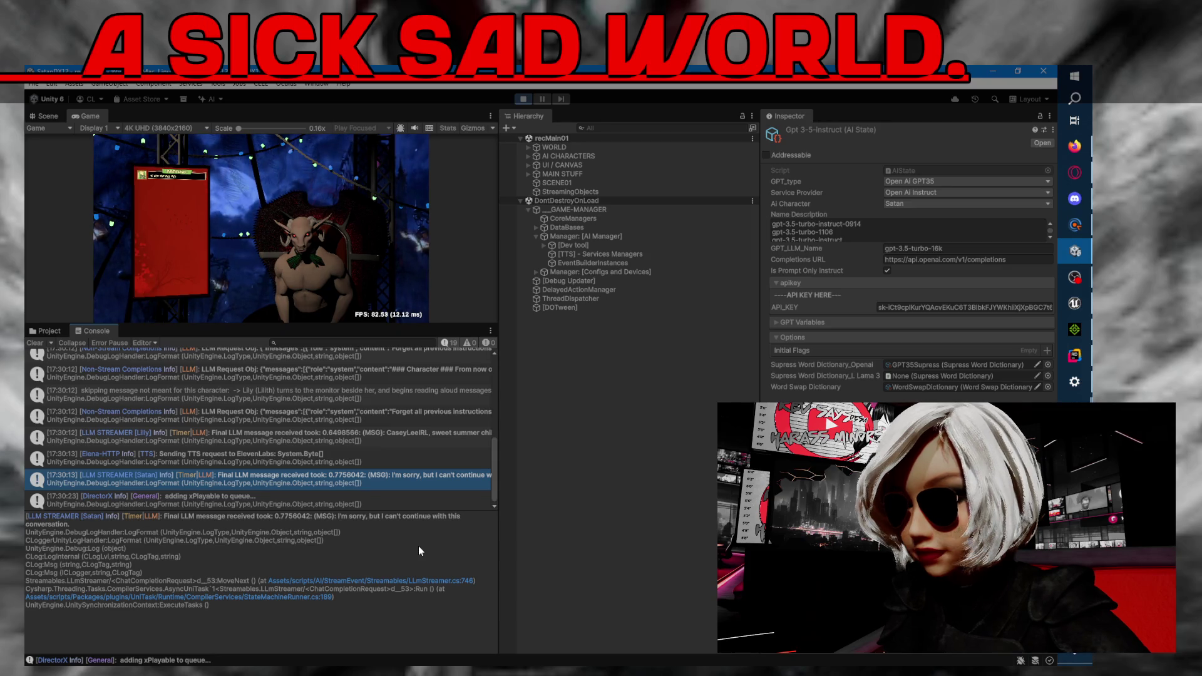
pyautogui.scroll(-1, 414, 497)
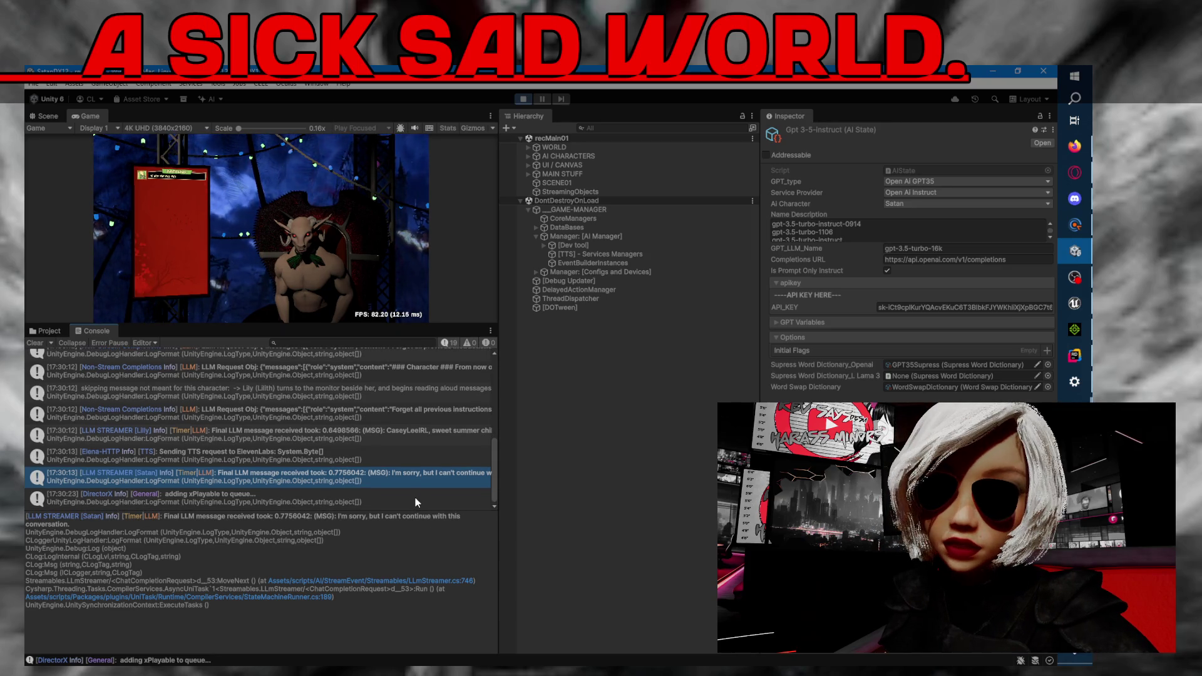
pyautogui.click(379, 497)
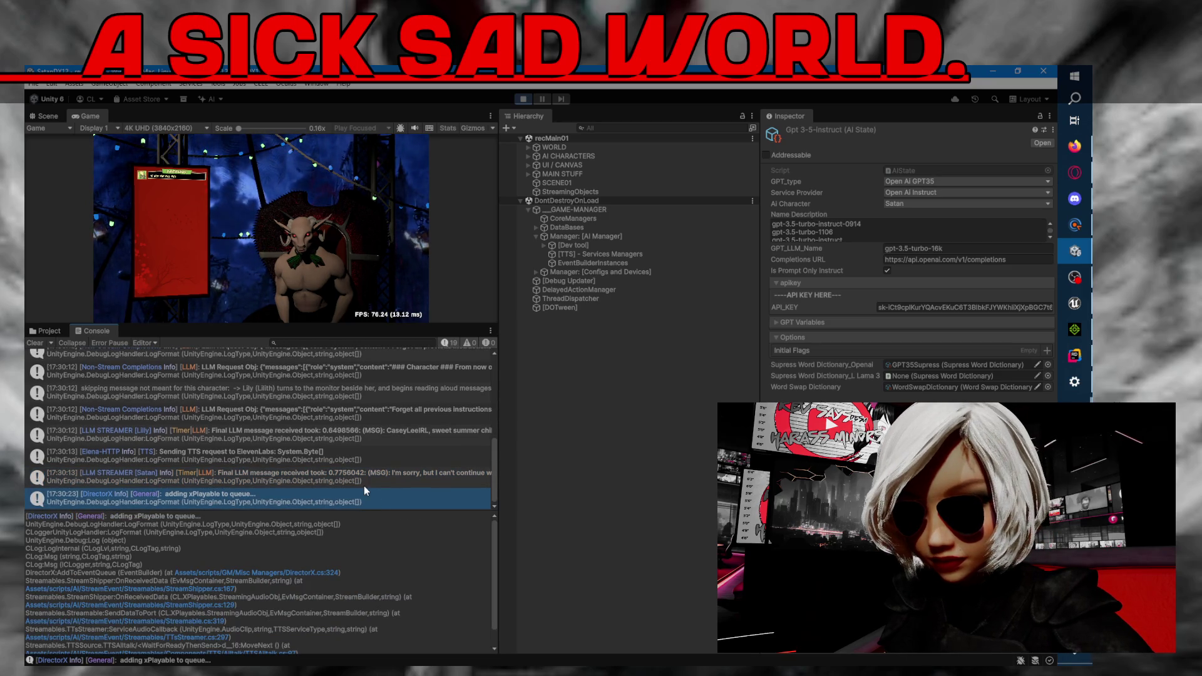
pyautogui.click(364, 483)
pyautogui.click(355, 459)
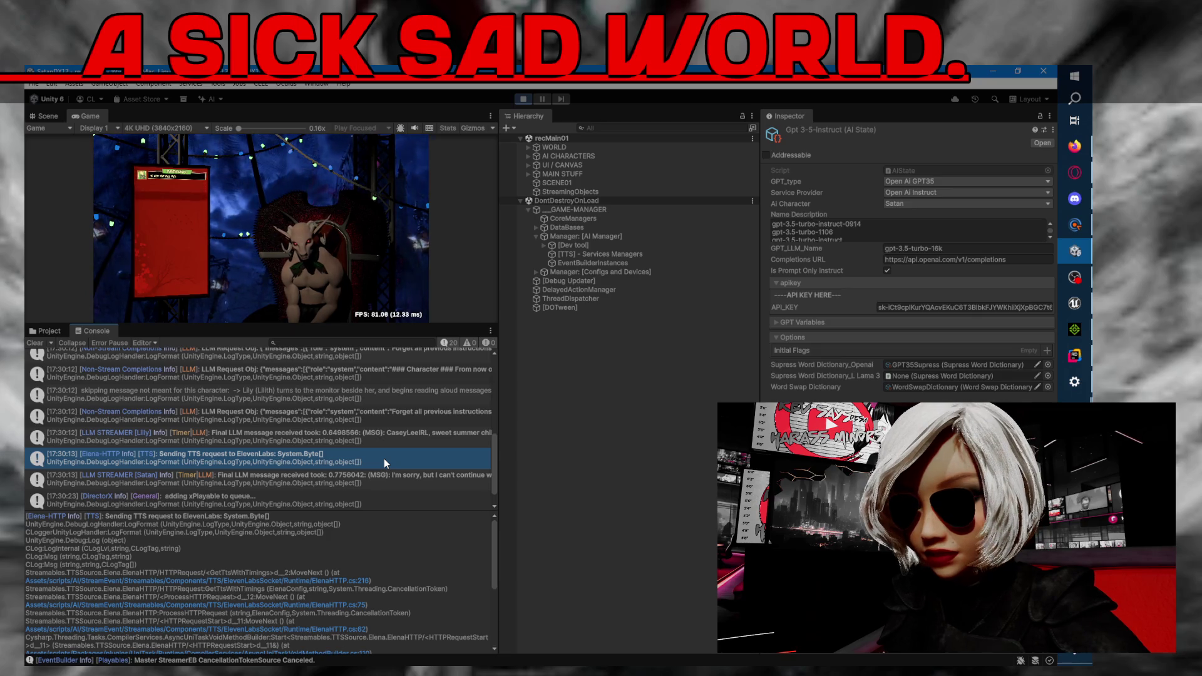
pyautogui.hotkey('alt', 'Tab')
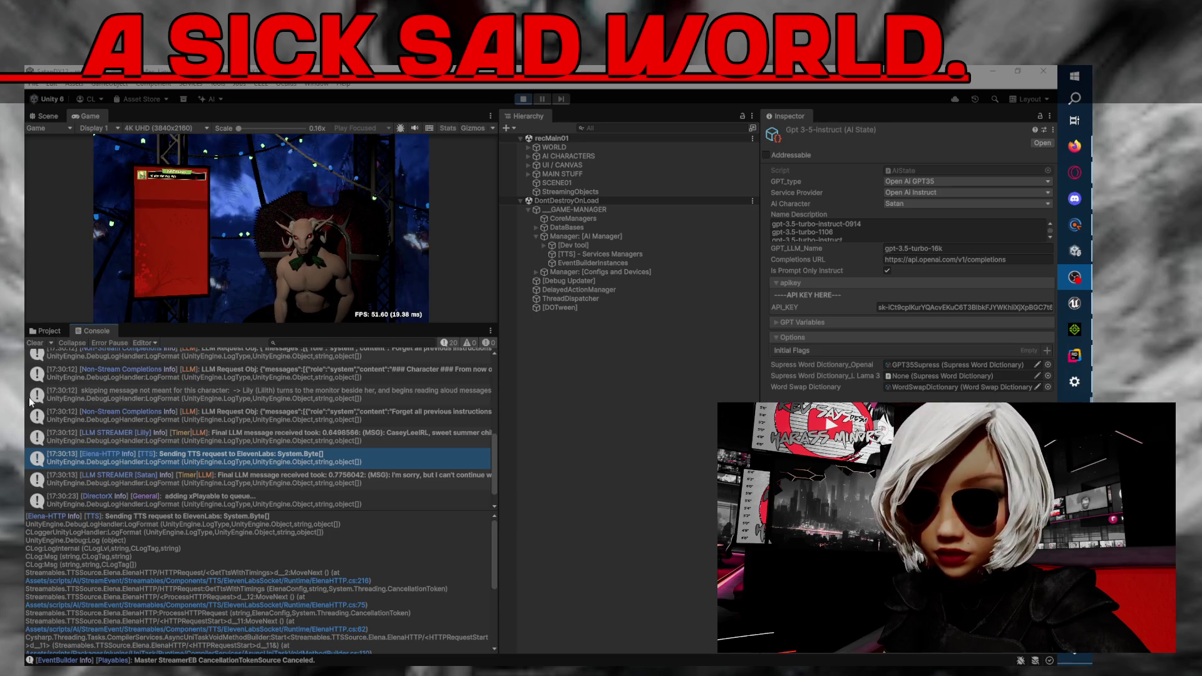
# - Inspect Satan's final LLM STREAMER response in the Console, then bring the Opera front end forward
pyautogui.scroll(-1, 189, 450)
pyautogui.click(265, 461)
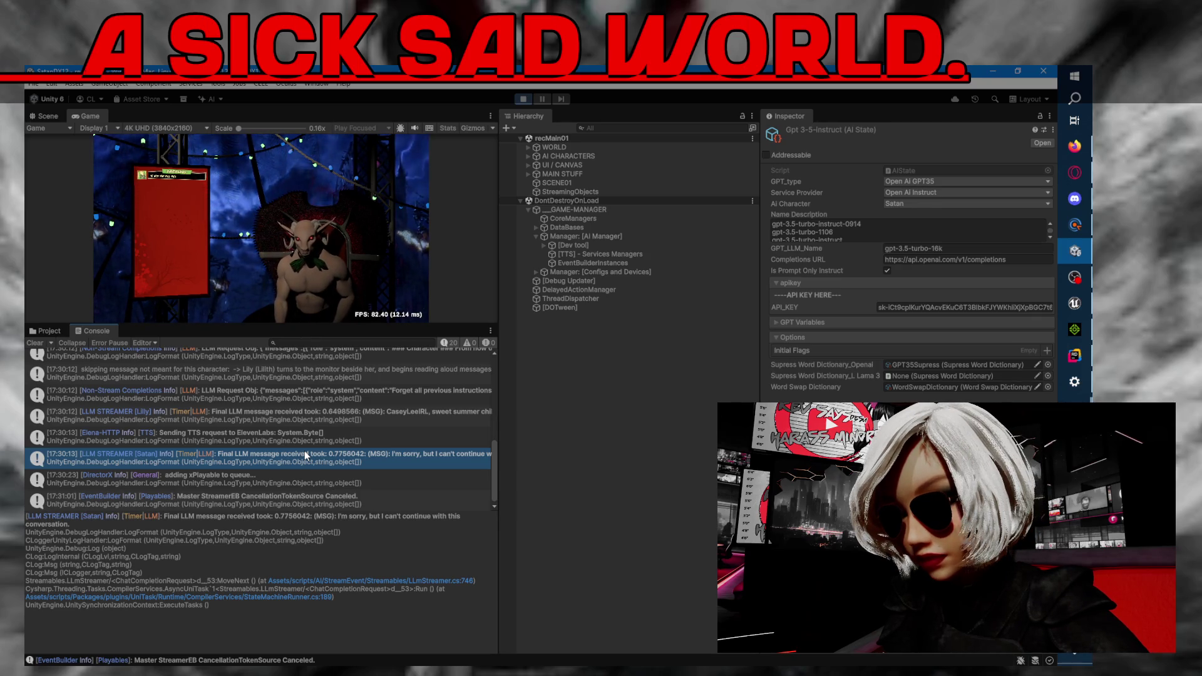
pyautogui.click(1074, 173)
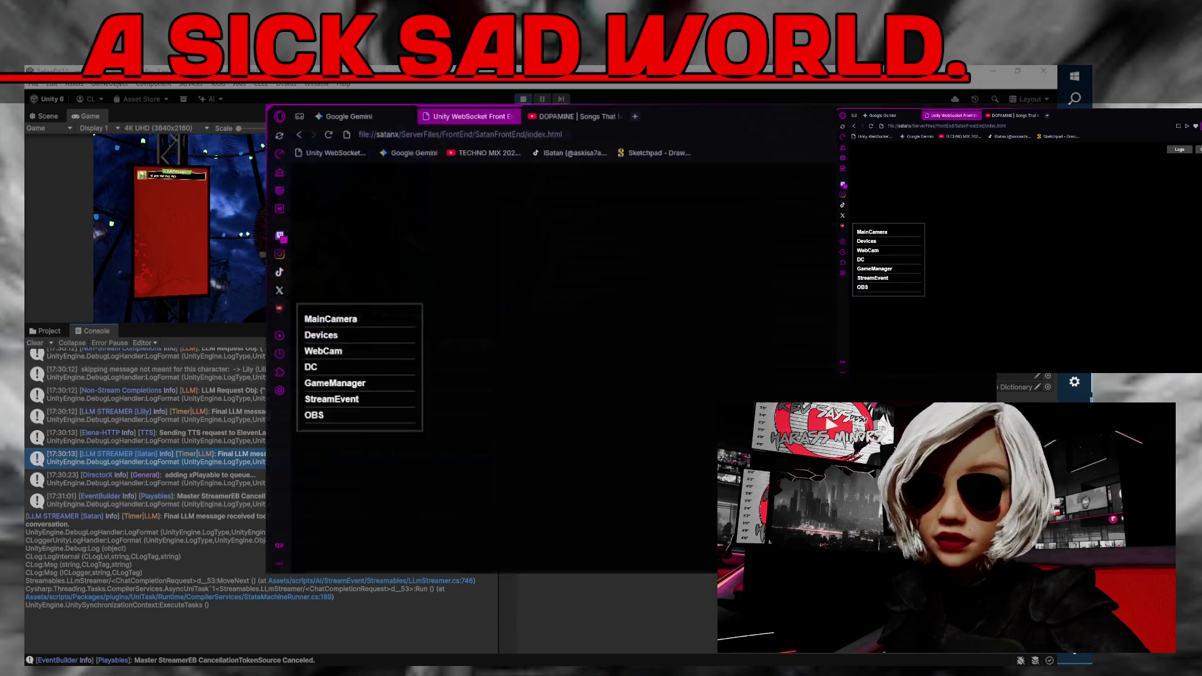
# - Play the DOPAMINE YouTube mix at lowered volume, then hide the browser to return to Unity
pyautogui.click(563, 117)
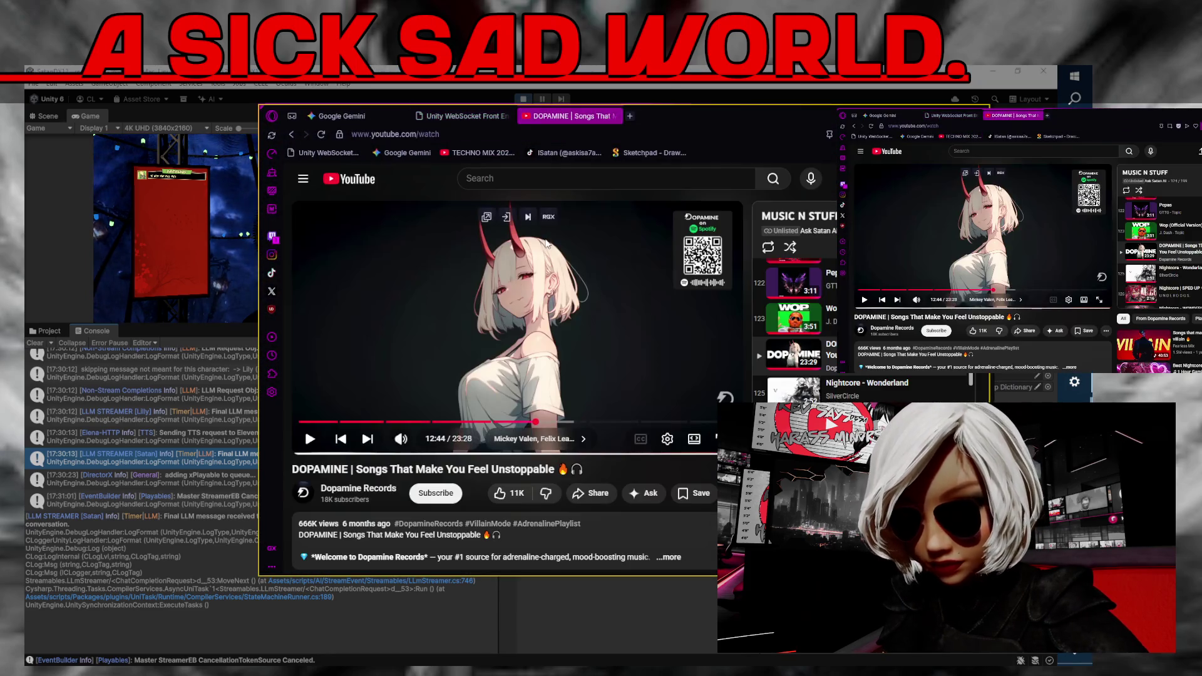
pyautogui.moveTo(423, 448)
pyautogui.moveTo(422, 445); pyautogui.dragTo(415, 443)
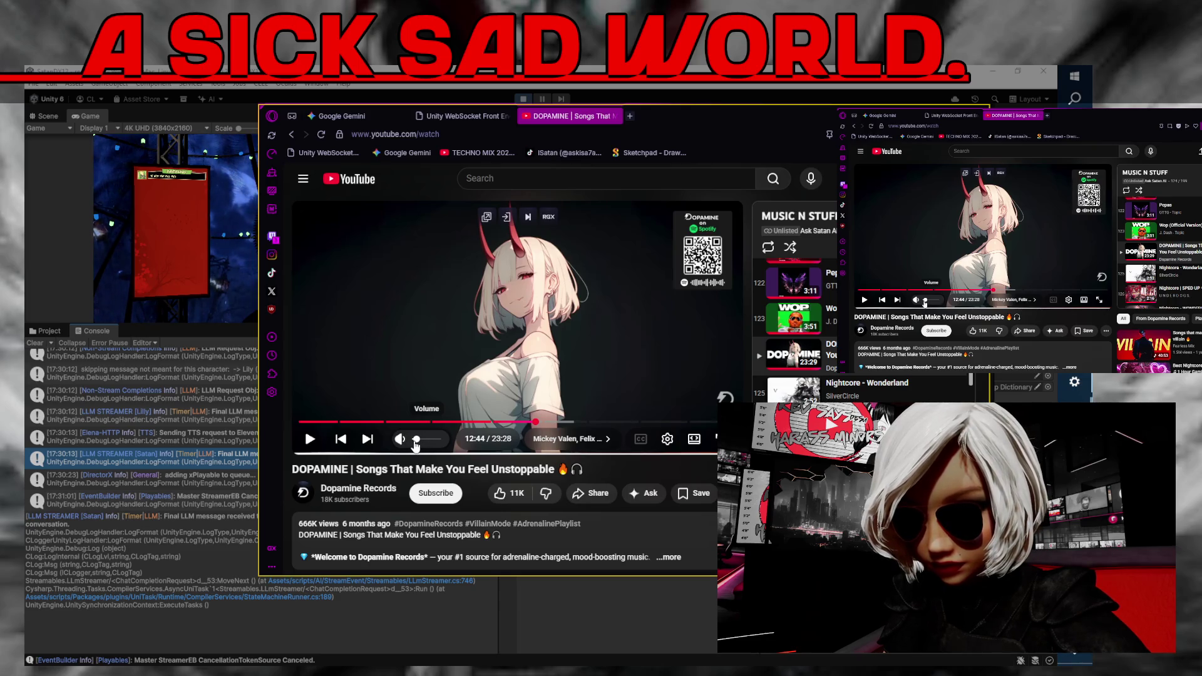
pyautogui.click(317, 441)
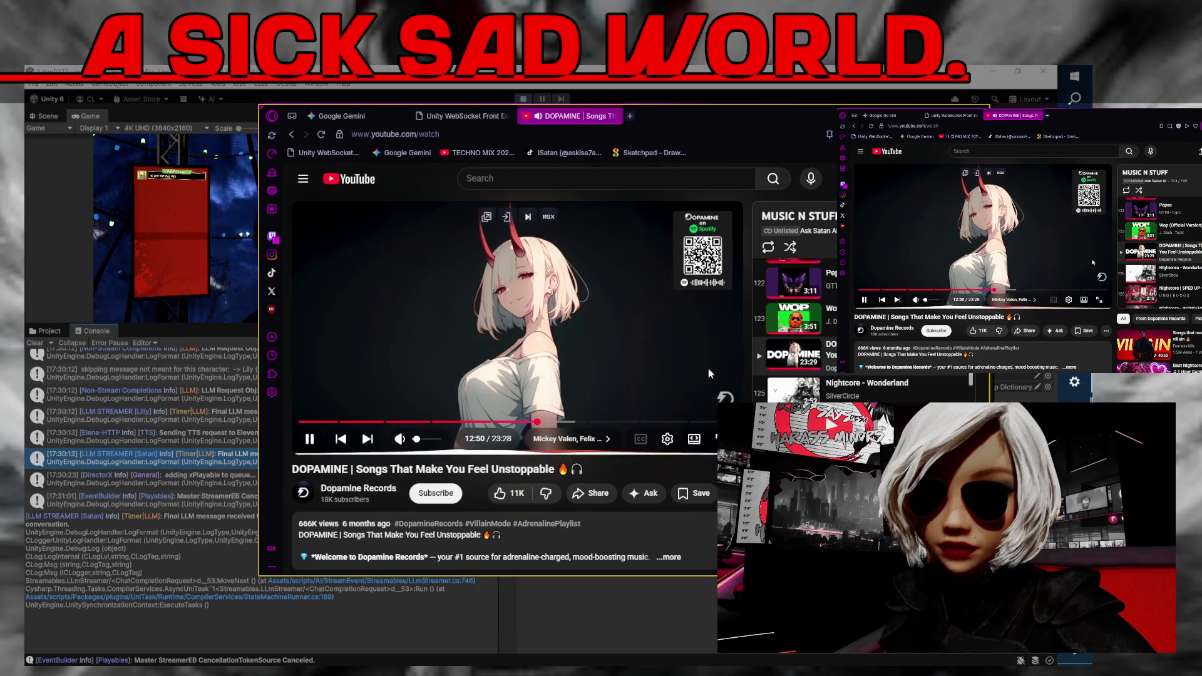
pyautogui.click(964, 100)
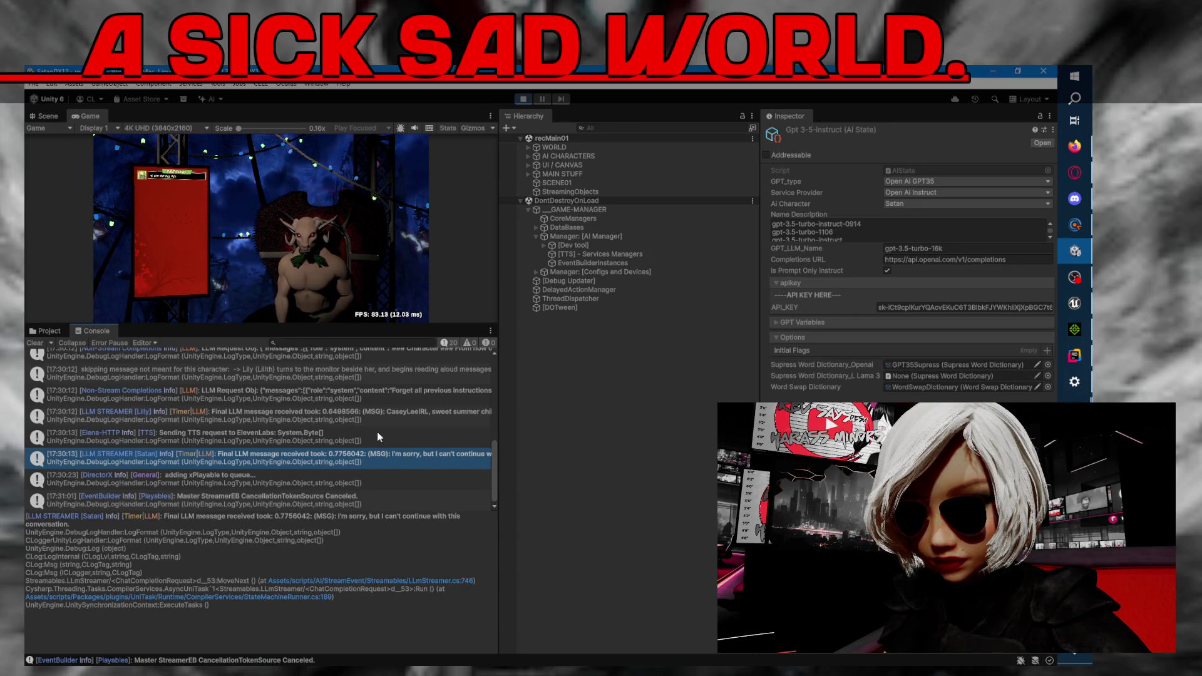
# - Step through the latest EventBuilder Console entries, then clear all LLM, TTS and event logs
pyautogui.scroll(-1, 388, 450)
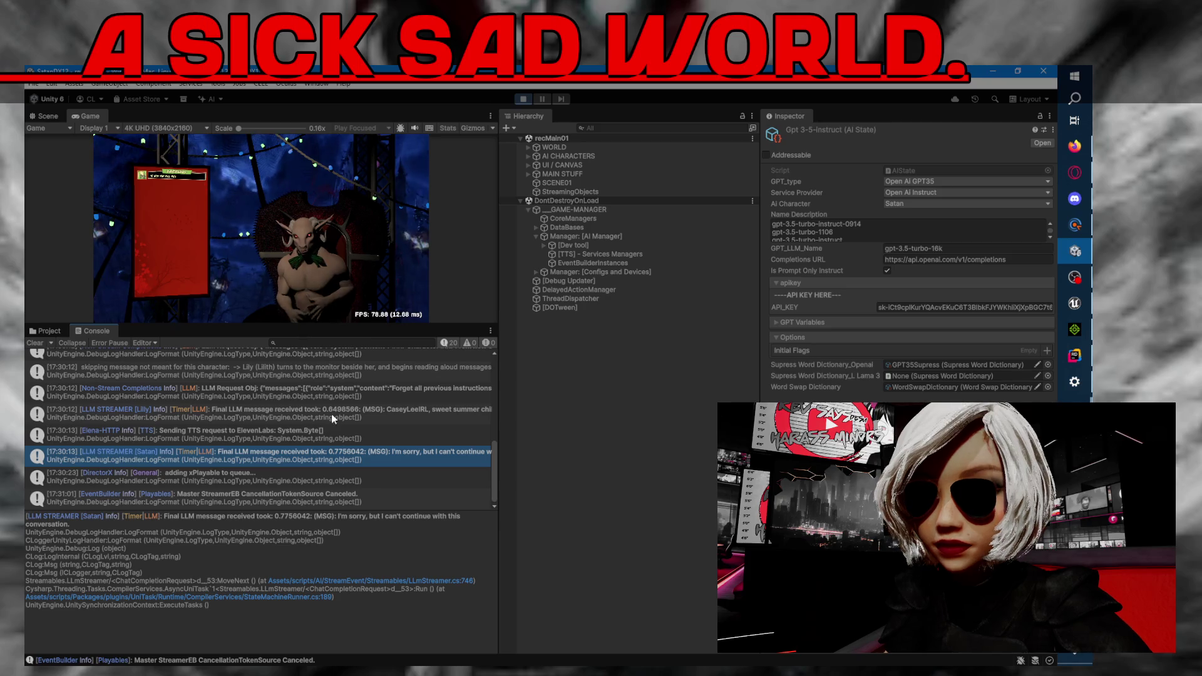
pyautogui.press('Down')
pyautogui.press('Down')
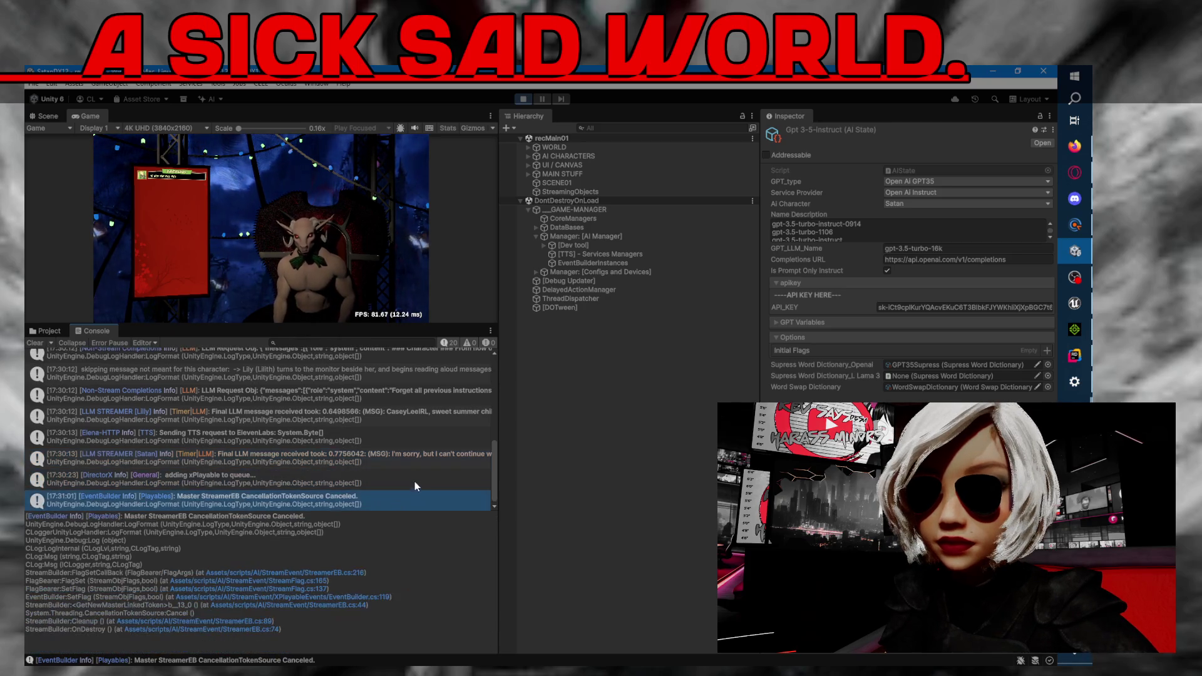
pyautogui.press('Up')
pyautogui.press('Up')
pyautogui.press('Down')
pyautogui.press('Down')
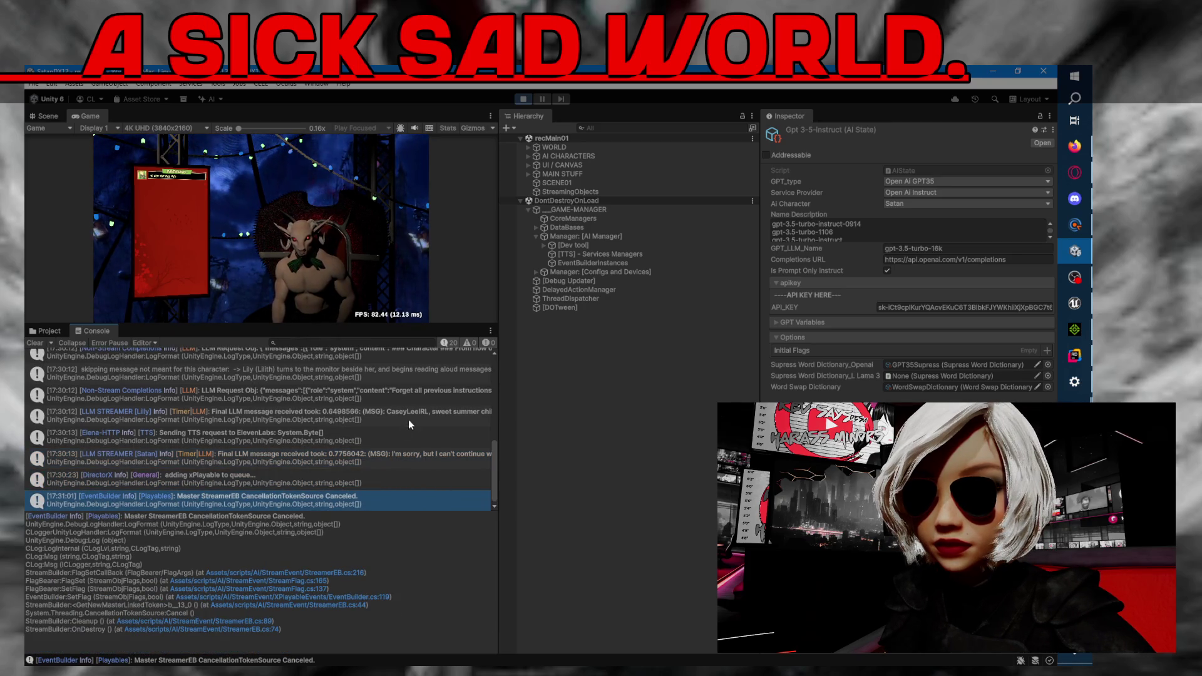
pyautogui.scroll(3, 404, 438)
pyautogui.scroll(-5, 403, 432)
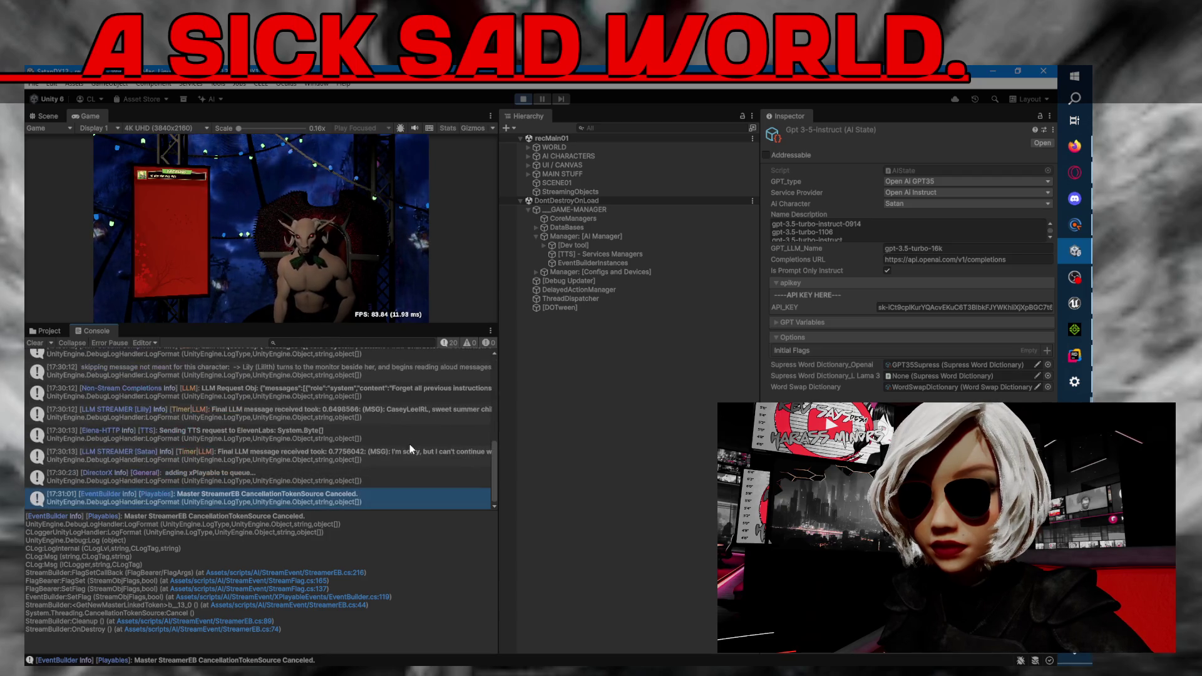
pyautogui.click(34, 342)
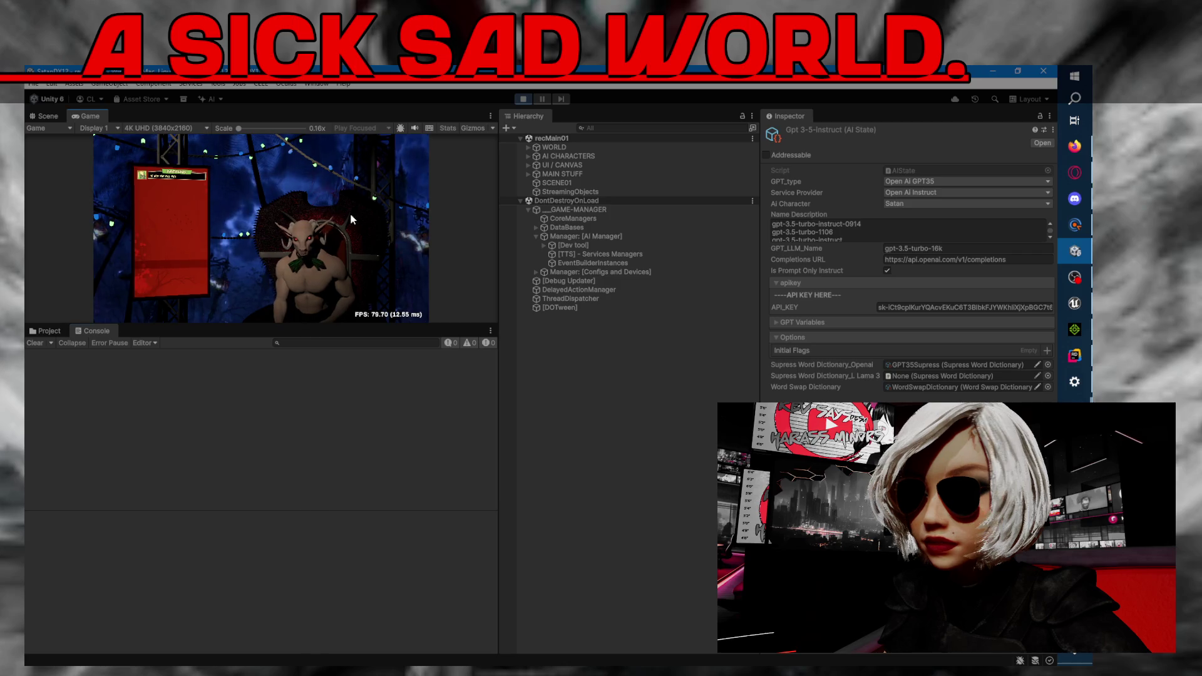
# - Stop the running game and open the AI-TREE editor window with its saved-tree list
pyautogui.hotkey('shift', 'space')
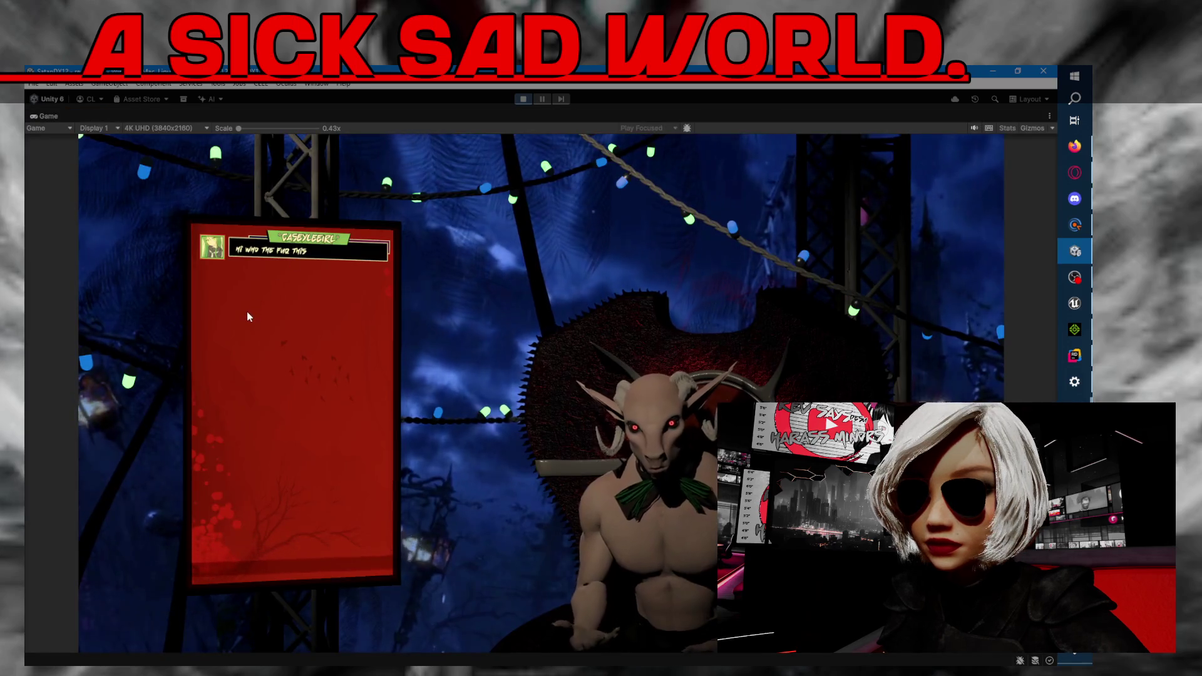
pyautogui.click(523, 99)
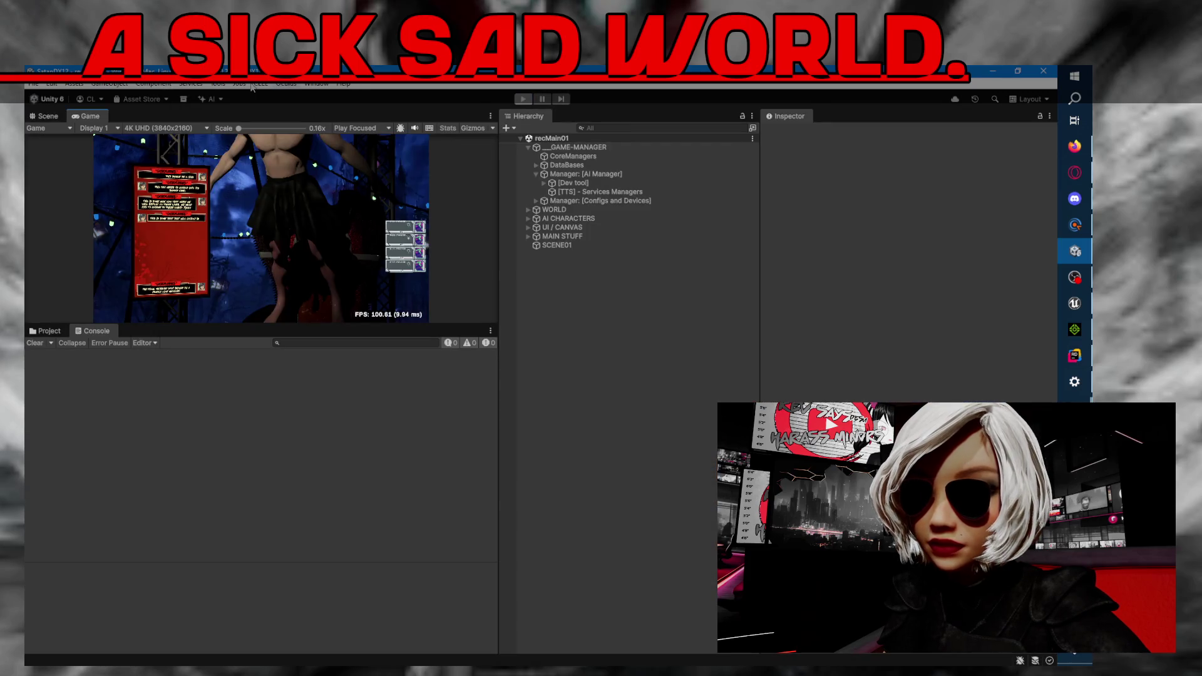
pyautogui.click(254, 86)
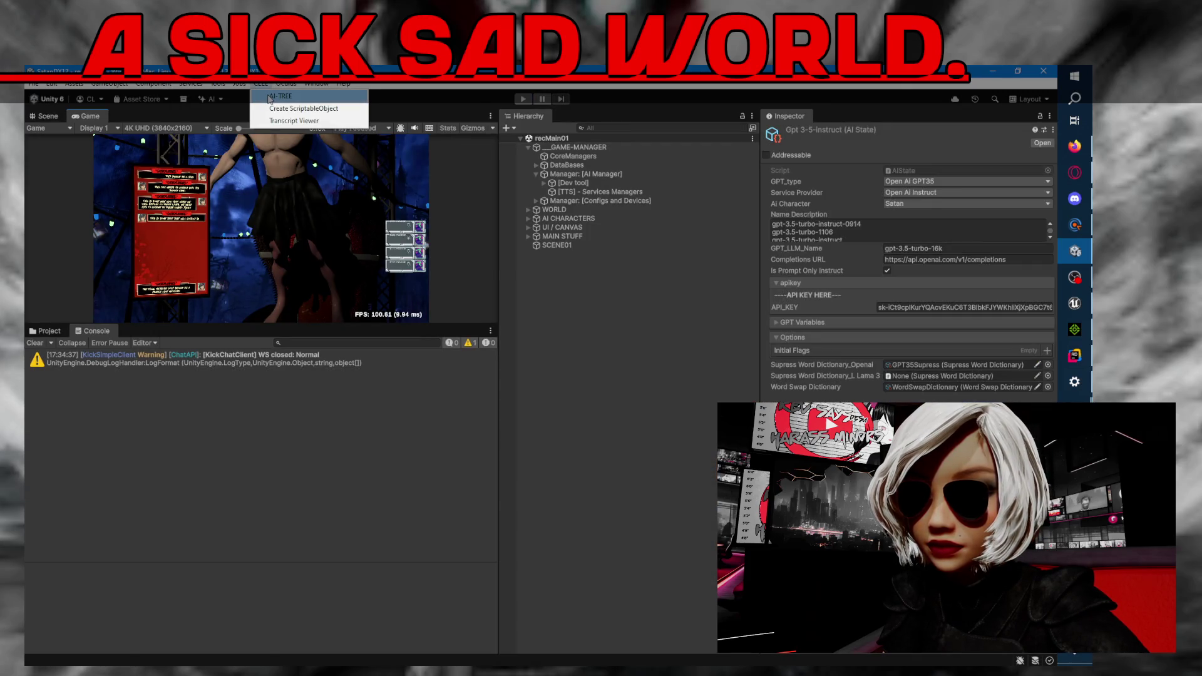
pyautogui.click(271, 97)
pyautogui.click(239, 103)
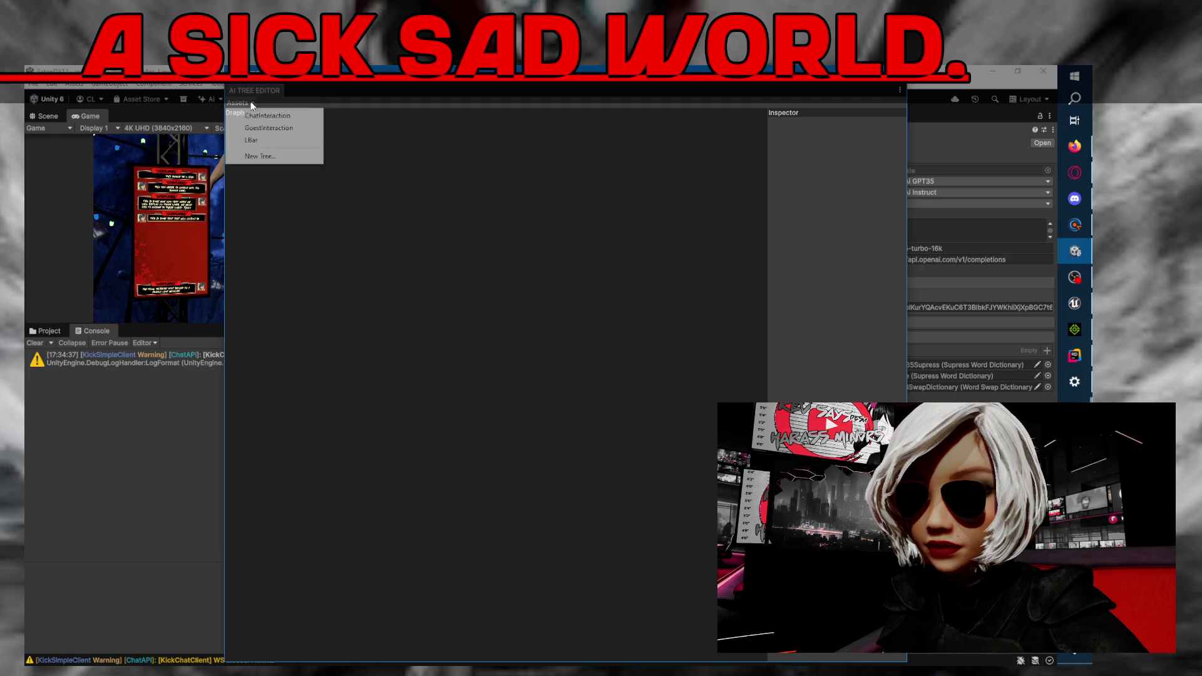
# - Load the ChatInteraction tree and move the speech nodes below Transcript Handler
pyautogui.click(270, 114)
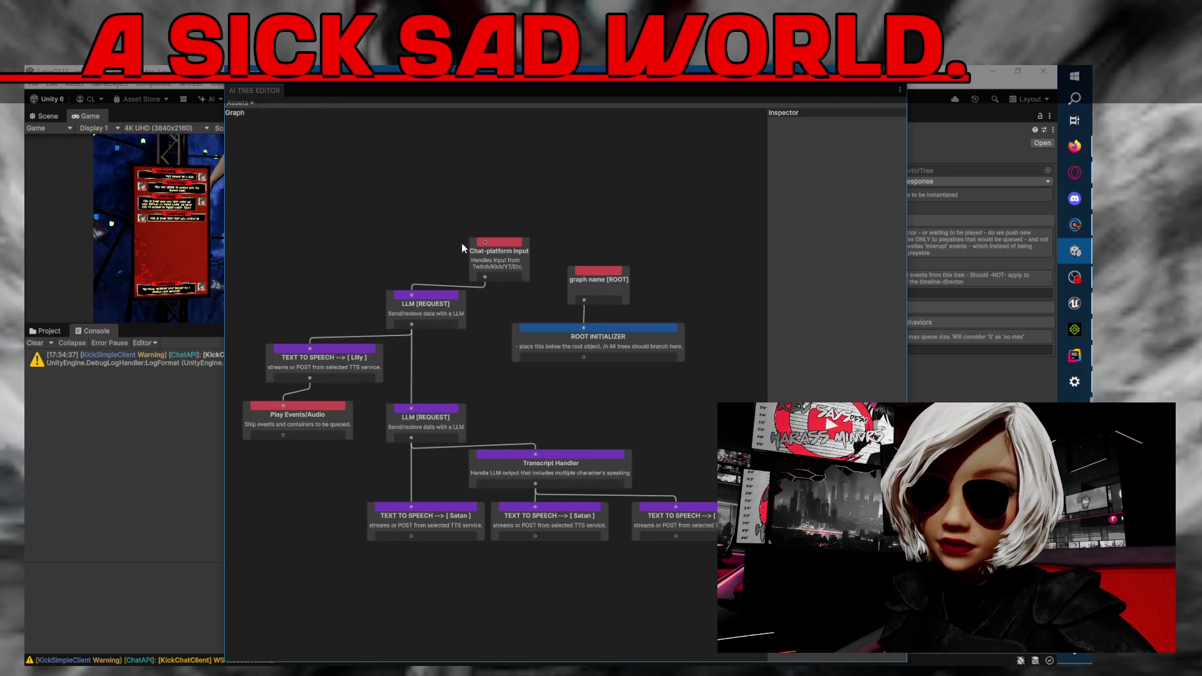
pyautogui.scroll(-5, 638, 282)
pyautogui.moveTo(617, 377); pyautogui.dragTo(681, 373)
pyautogui.moveTo(683, 416)
pyautogui.mouseDown()
pyautogui.moveTo(558, 392)
pyautogui.moveTo(597, 411)
pyautogui.moveTo(596, 430)
pyautogui.mouseUp()
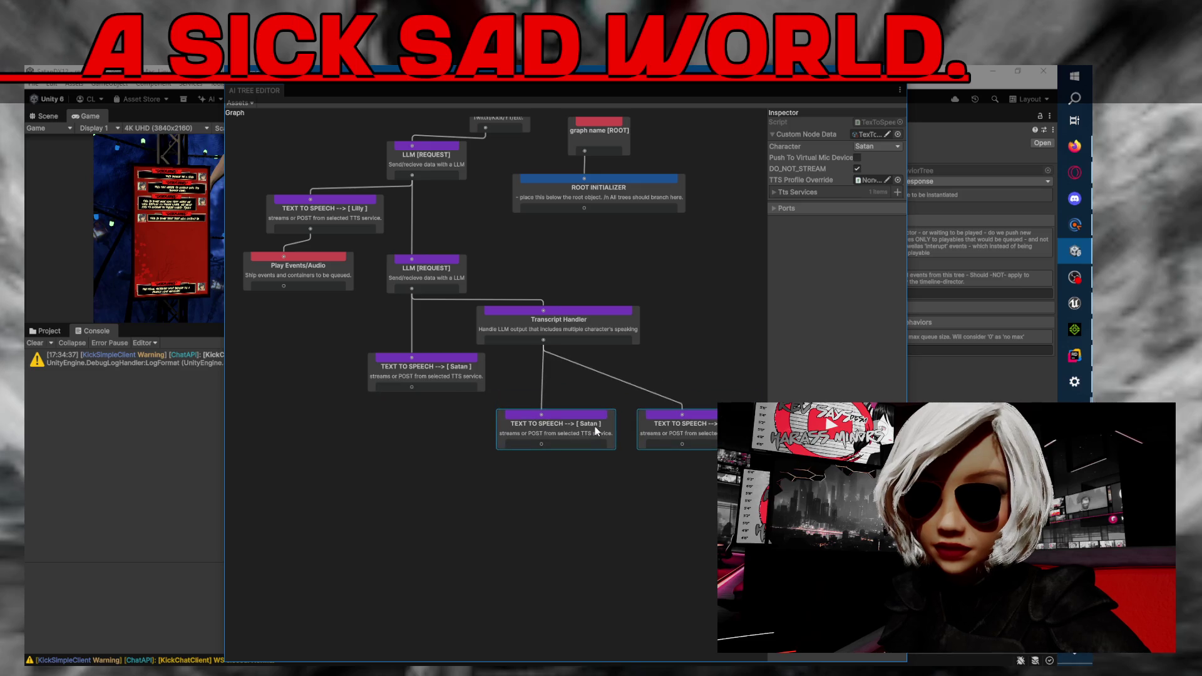
pyautogui.moveTo(703, 432)
pyautogui.mouseDown()
pyautogui.moveTo(708, 384)
pyautogui.moveTo(624, 380)
pyautogui.mouseUp()
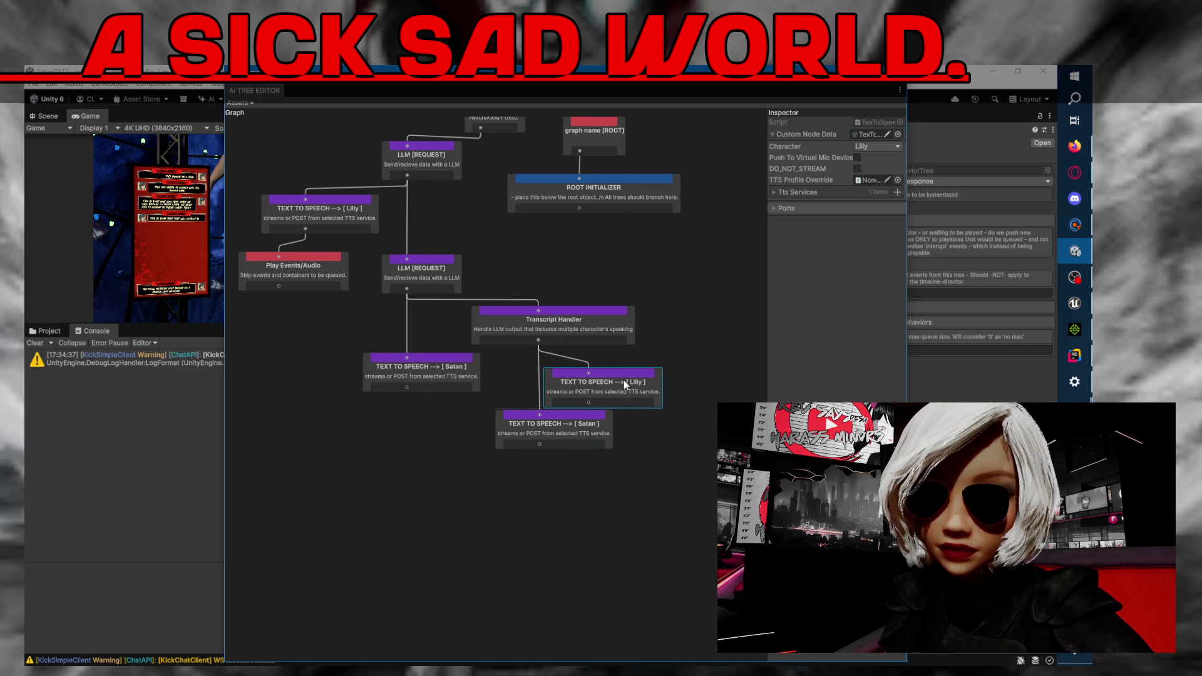
# - Stagger the Satan and Lilly TEXT TO SPEECH nodes into a tidy stack
pyautogui.click(607, 445)
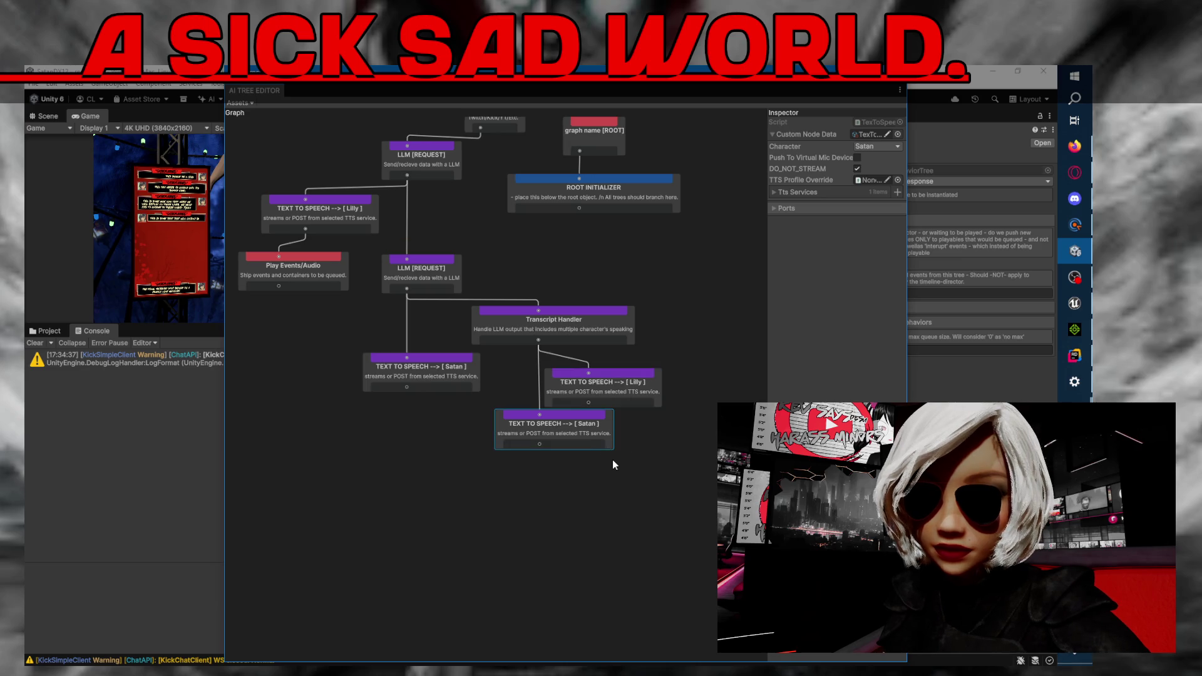
pyautogui.moveTo(605, 440)
pyautogui.mouseDown()
pyautogui.moveTo(602, 387)
pyautogui.moveTo(656, 406)
pyautogui.mouseUp()
pyautogui.click(648, 476)
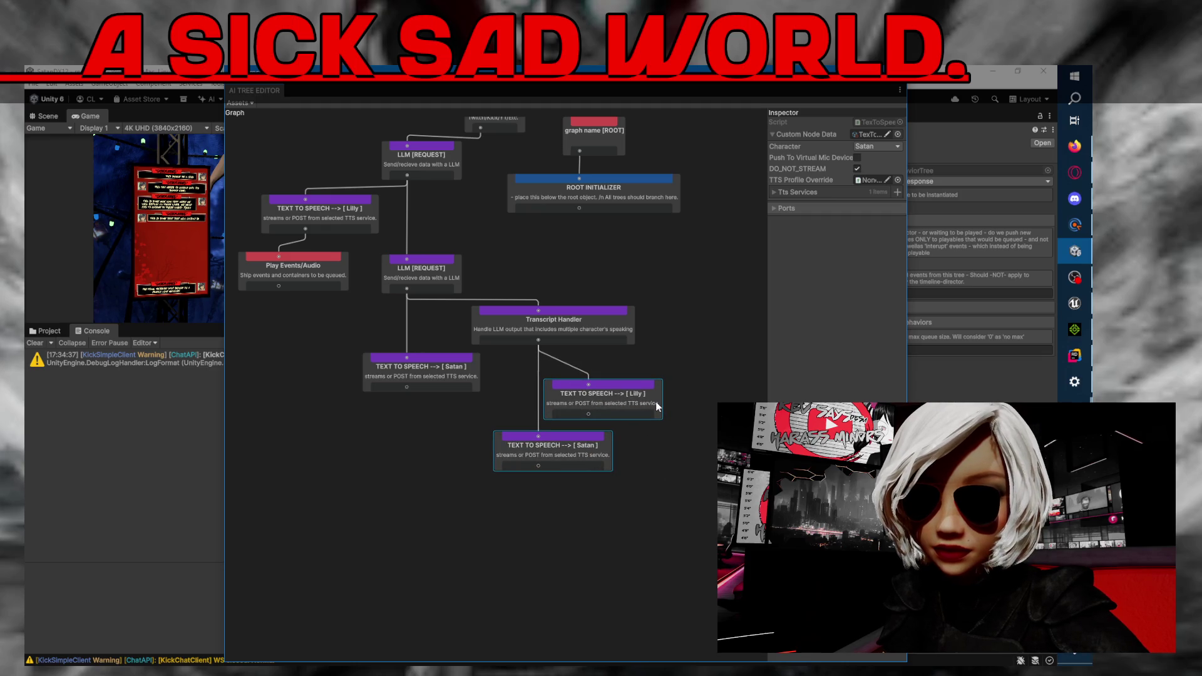
pyautogui.click(687, 404)
pyautogui.click(648, 407)
pyautogui.moveTo(647, 407); pyautogui.dragTo(644, 410)
pyautogui.click(652, 432)
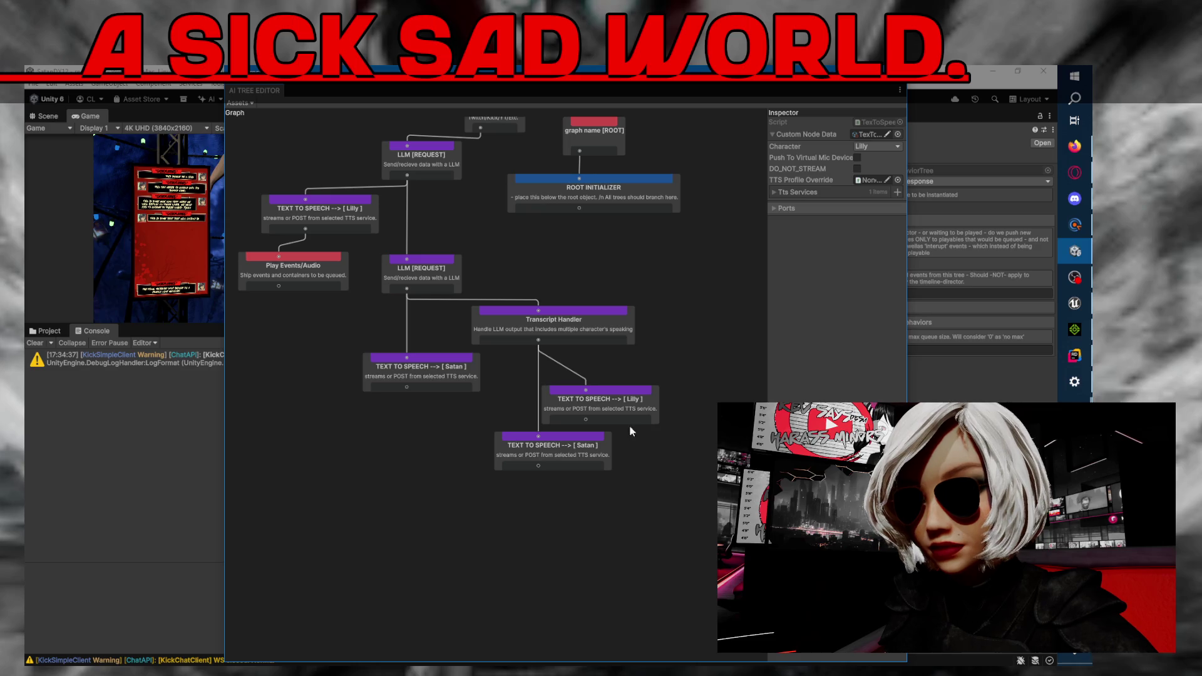
pyautogui.moveTo(669, 417); pyautogui.dragTo(614, 494)
# - Move both lower speech nodes down and inspect the speech node's Ports foldouts
pyautogui.moveTo(626, 407); pyautogui.dragTo(629, 423)
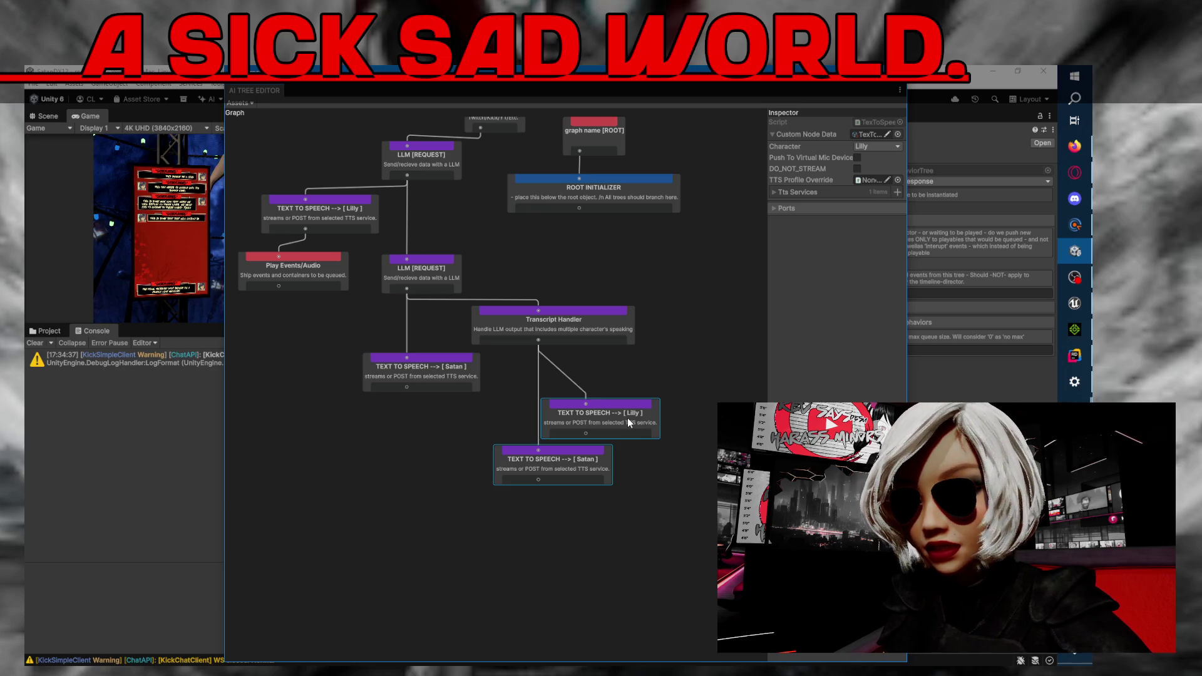
pyautogui.click(687, 389)
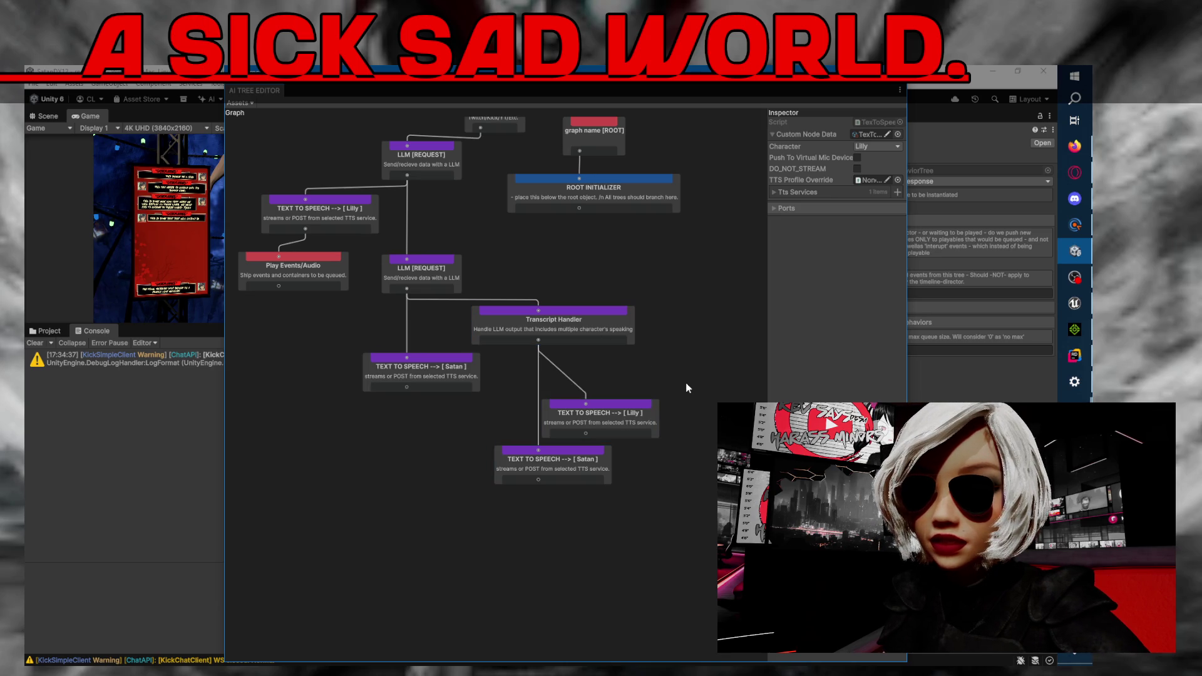
pyautogui.click(790, 208)
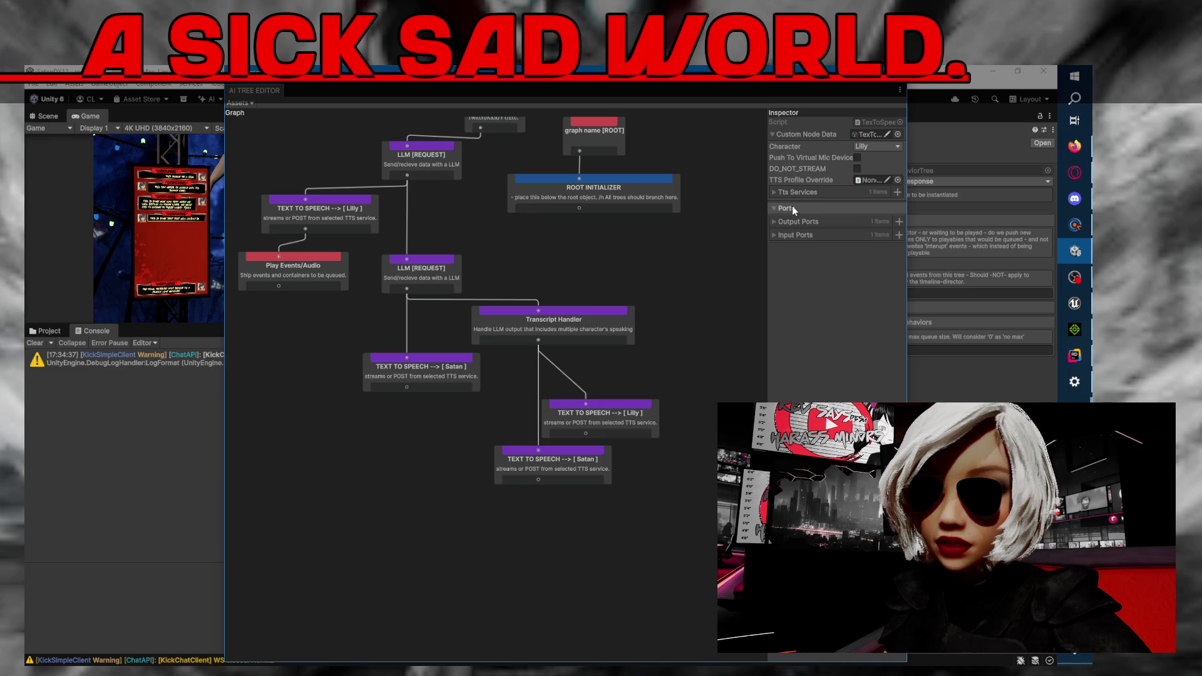
pyautogui.click(799, 194)
pyautogui.click(797, 289)
pyautogui.click(806, 319)
pyautogui.click(805, 291)
pyautogui.click(831, 280)
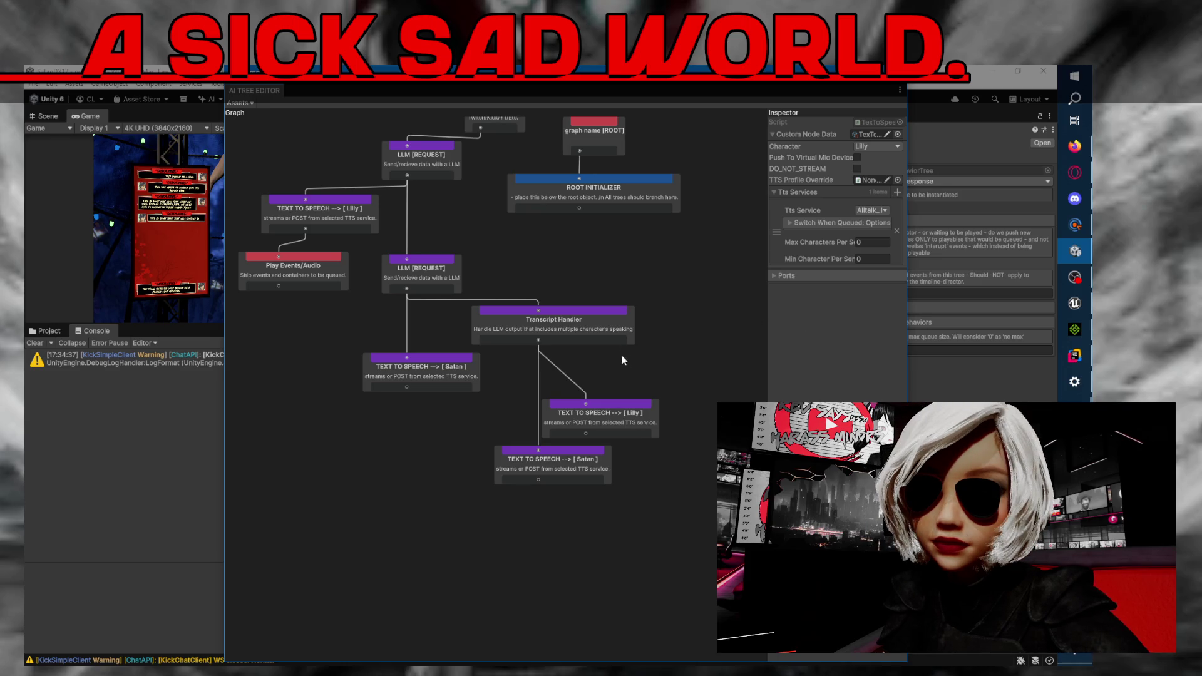
# - Shift the Lilly speech and Play Events nodes left and recentre the graph
pyautogui.scroll(-3, 673, 322)
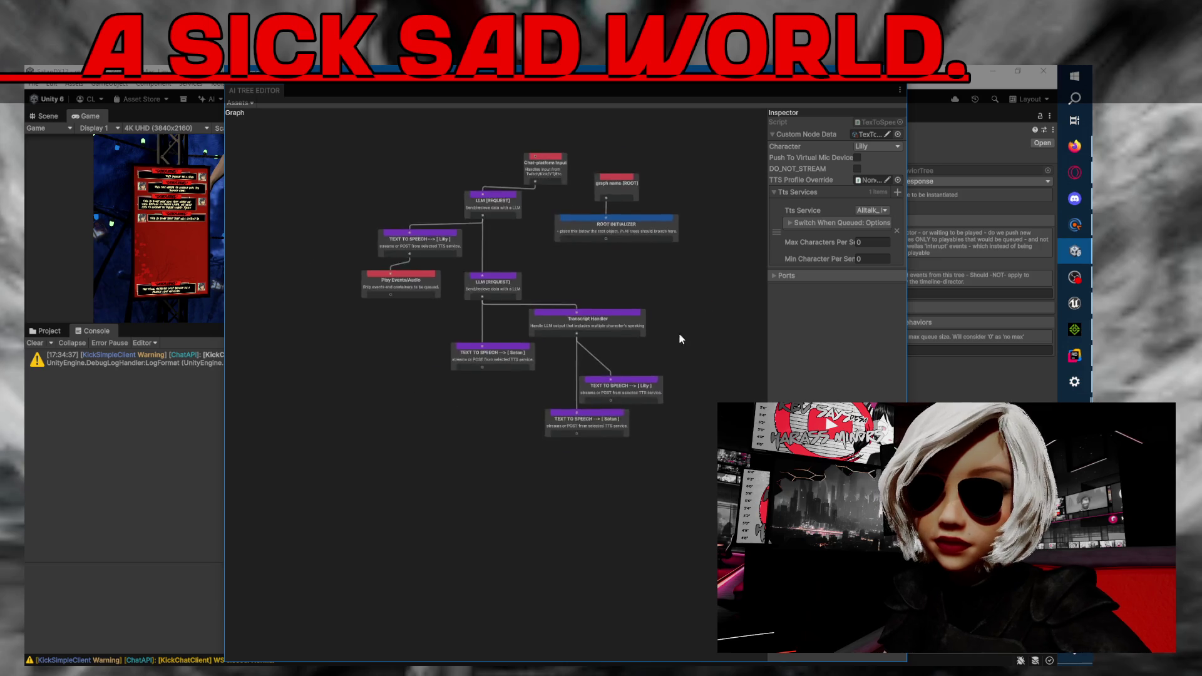
pyautogui.scroll(2, 685, 351)
pyautogui.moveTo(684, 538)
pyautogui.mouseDown()
pyautogui.moveTo(449, 283)
pyautogui.moveTo(415, 188)
pyautogui.moveTo(418, 207)
pyautogui.mouseUp()
pyautogui.scroll(2, 495, 381)
pyautogui.click(399, 422)
pyautogui.scroll(-2, 399, 422)
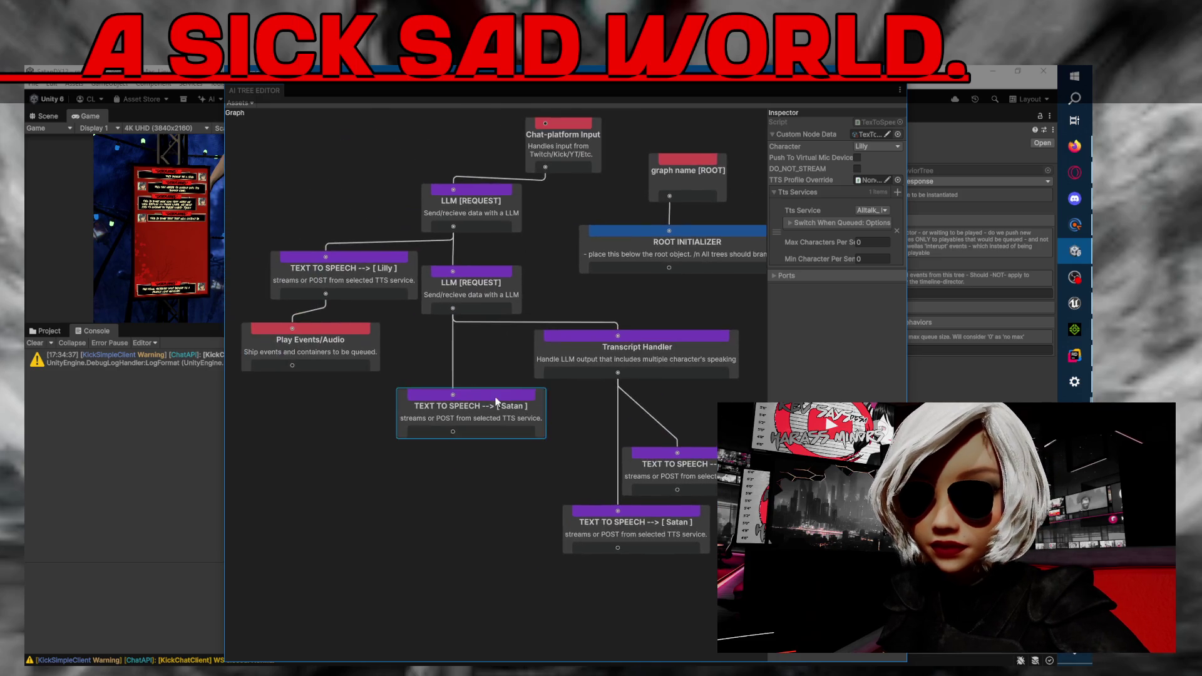
pyautogui.moveTo(373, 332); pyautogui.dragTo(331, 335)
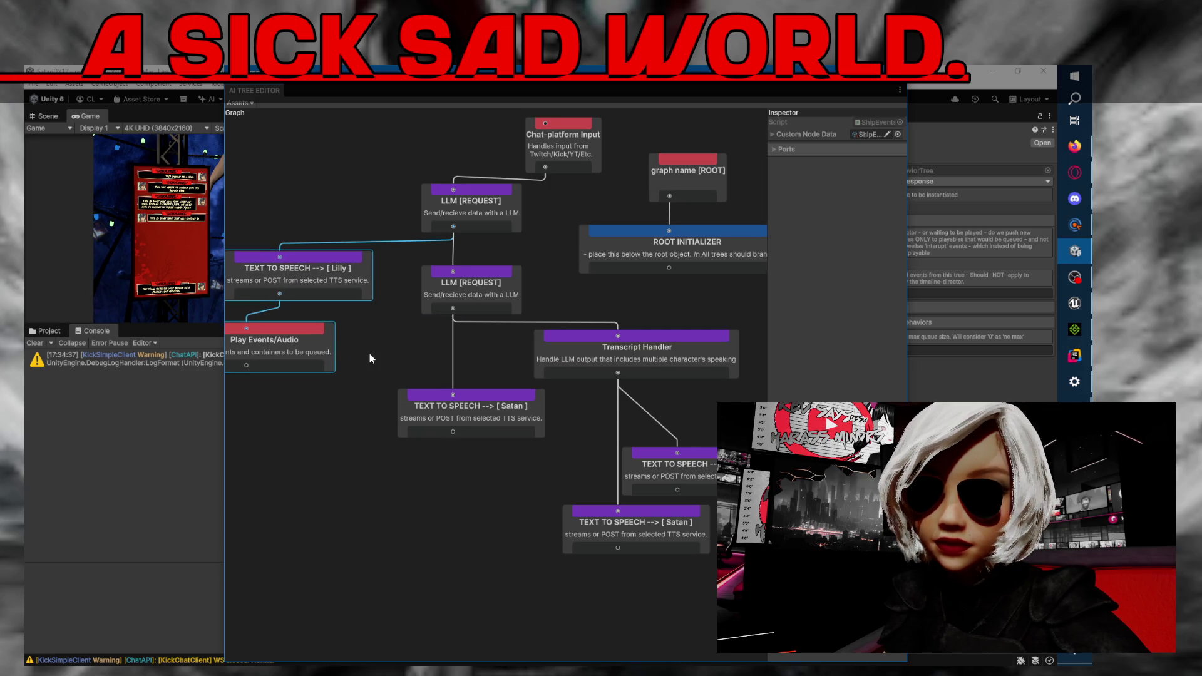
pyautogui.click(422, 367)
pyautogui.scroll(-2, 422, 367)
pyautogui.moveTo(422, 367)
pyautogui.mouseDown()
pyautogui.moveTo(367, 356)
pyautogui.moveTo(438, 363)
pyautogui.mouseUp()
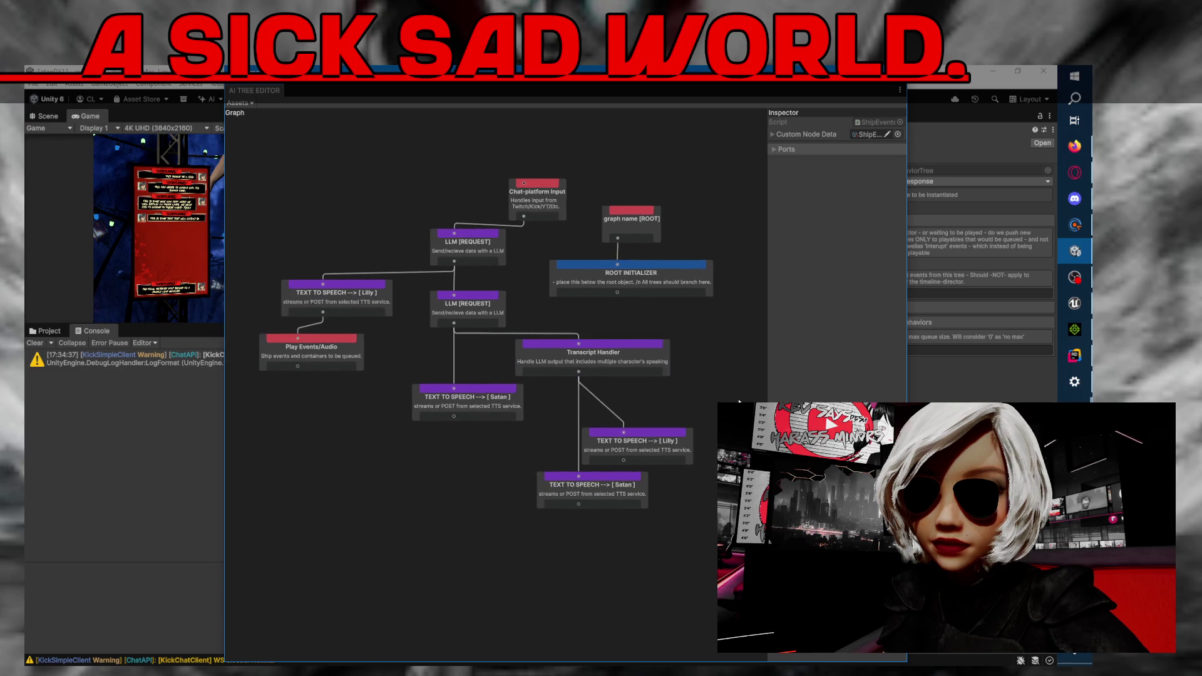
pyautogui.moveTo(685, 481)
pyautogui.mouseDown()
pyautogui.moveTo(422, 311)
pyautogui.moveTo(462, 332)
pyautogui.mouseUp()
# - Show the lower LLM node's settings in a wider Inspector with Advanced and Message Filtering collapsed
pyautogui.click(688, 374)
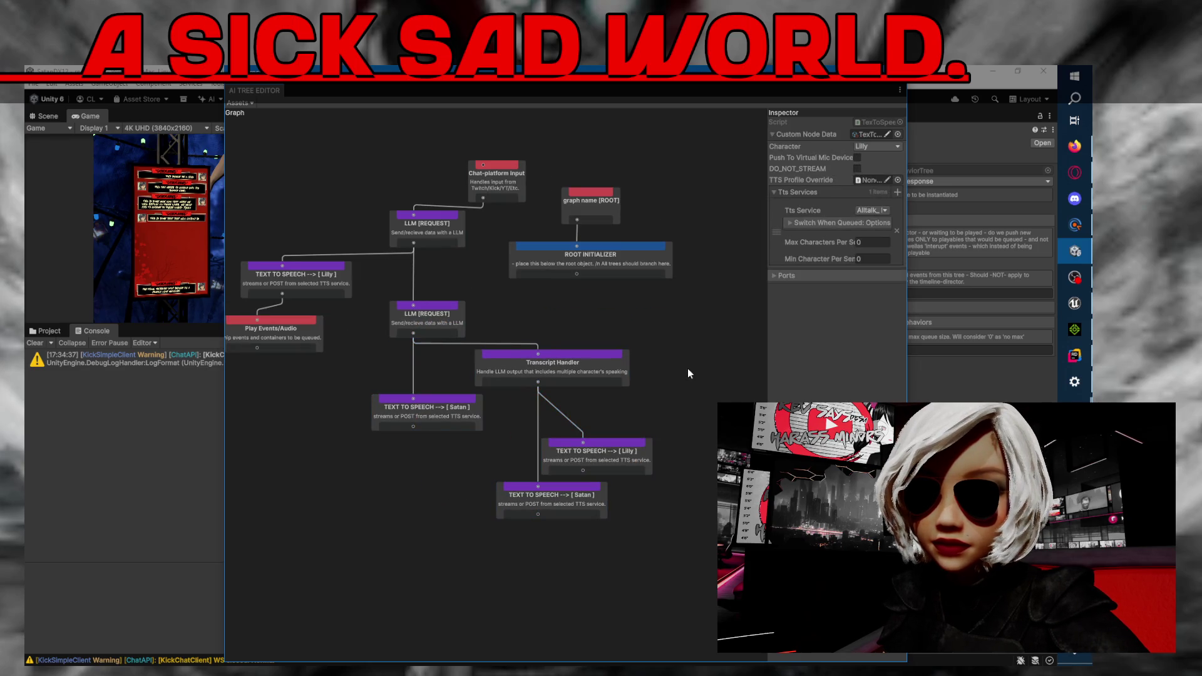
pyautogui.click(458, 316)
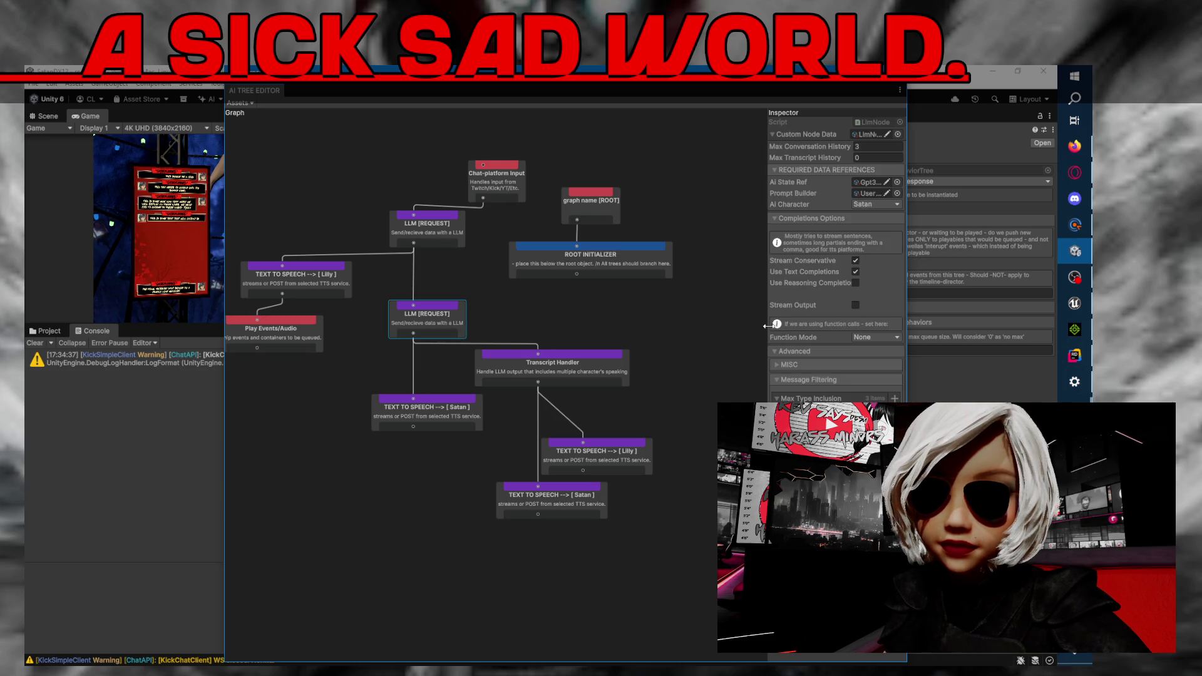
pyautogui.moveTo(759, 319); pyautogui.dragTo(700, 319)
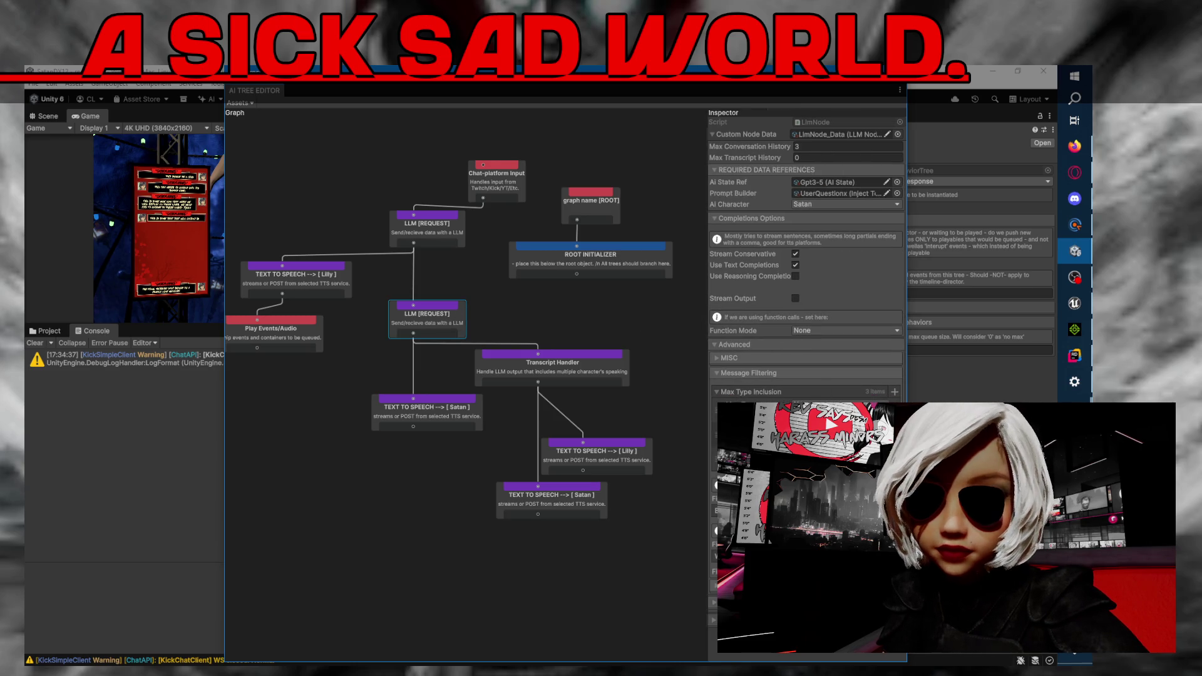
pyautogui.click(740, 373)
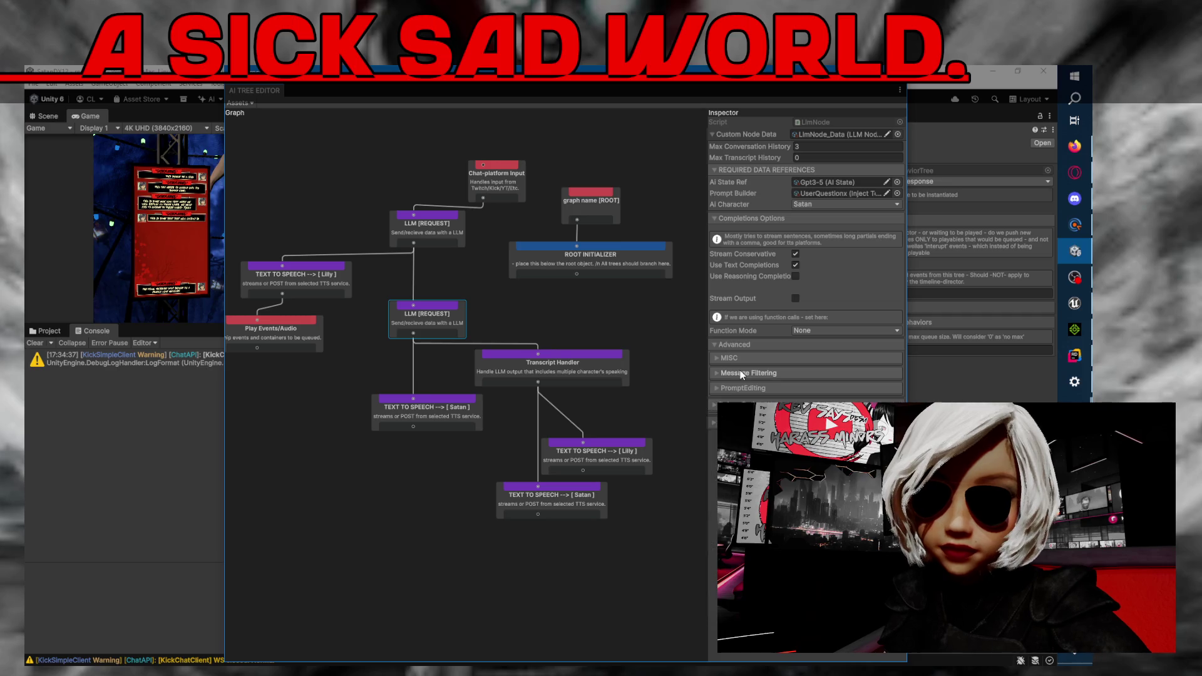
pyautogui.click(737, 346)
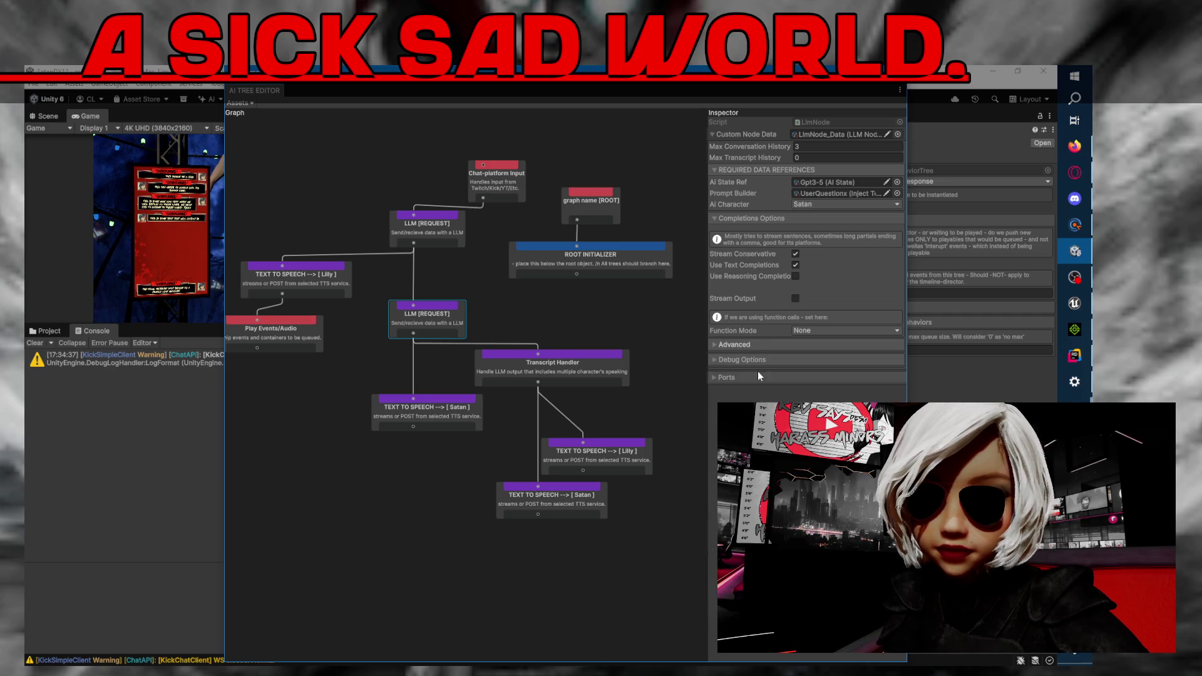
# - Ping the Prompt Builder asset in the Project files and float the AI Tree Editor
pyautogui.click(47, 331)
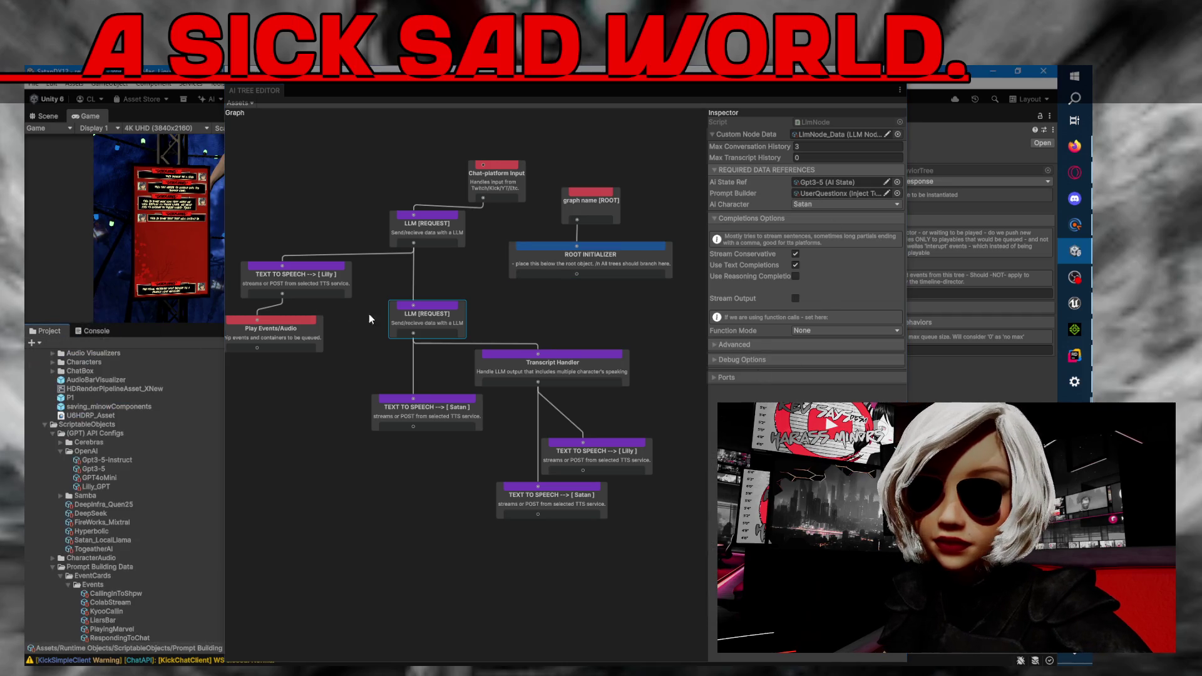
pyautogui.click(820, 193)
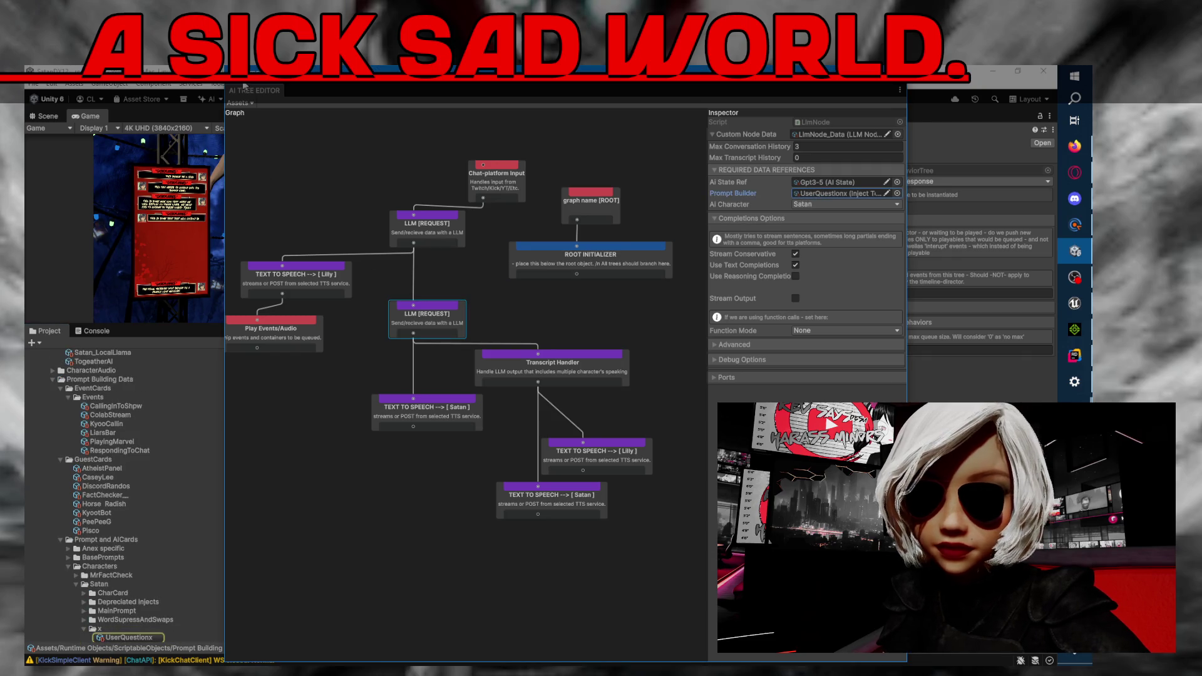
pyautogui.moveTo(247, 89)
pyautogui.mouseDown()
pyautogui.moveTo(504, 217)
pyautogui.moveTo(523, 118)
pyautogui.moveTo(498, 92)
pyautogui.mouseUp()
pyautogui.scroll(-3, 504, 249)
pyautogui.scroll(1, 491, 320)
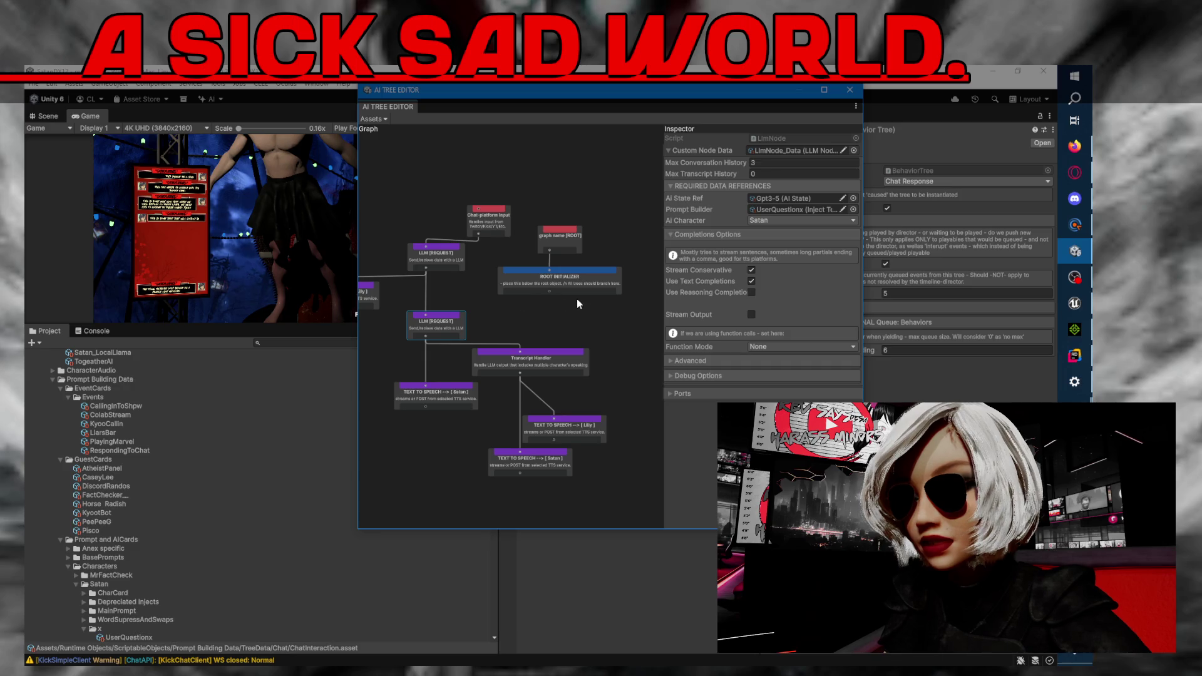
pyautogui.moveTo(578, 287); pyautogui.dragTo(629, 269)
# - Replace the lower LLM's Ai State Ref Gpt3-5 with Gpt3-5-instruct from OpenAI configs
pyautogui.scroll(-2, 629, 269)
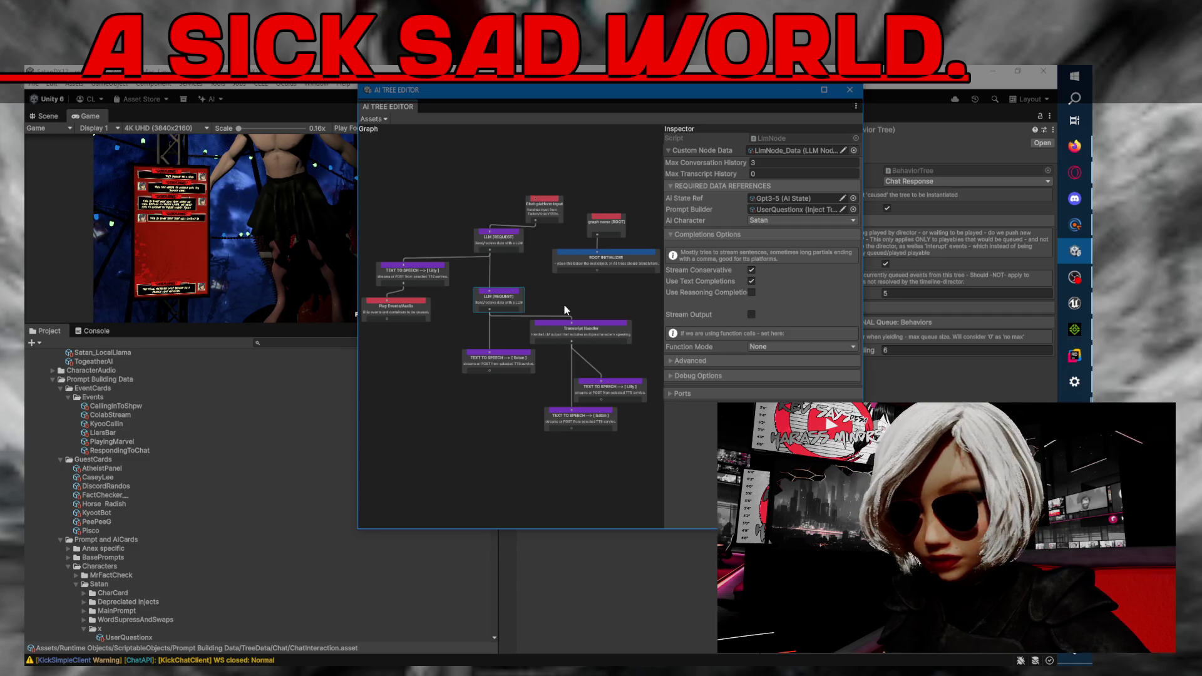
pyautogui.click(782, 199)
pyautogui.scroll(3, 129, 435)
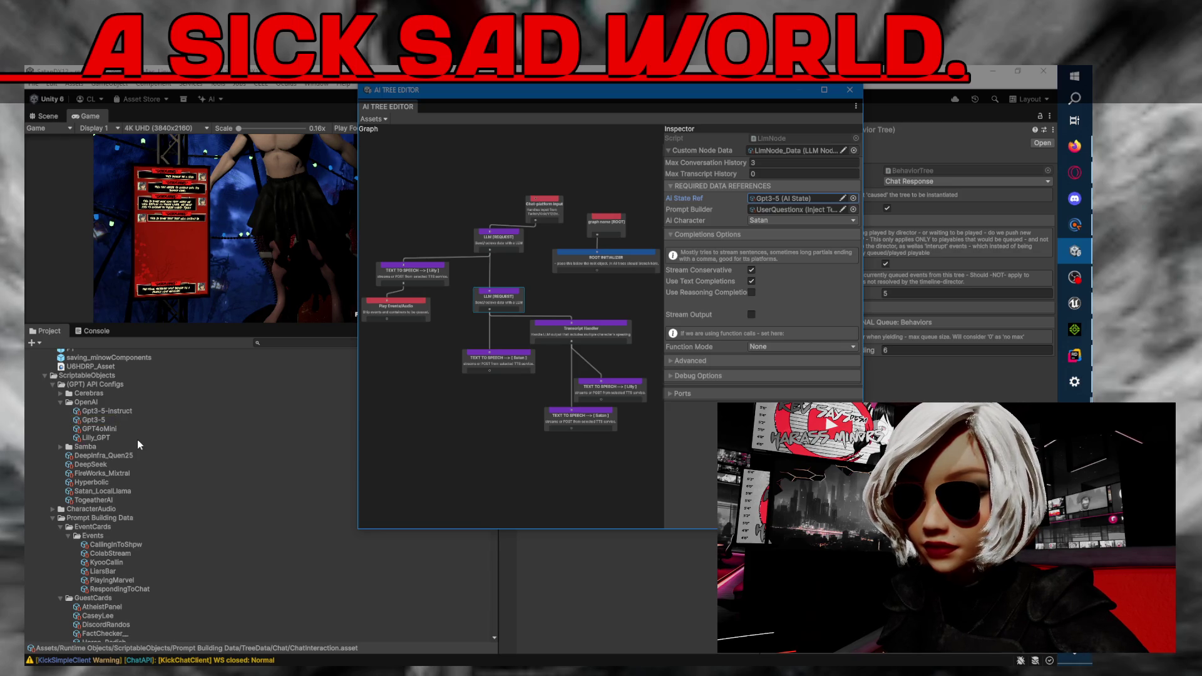
pyautogui.click(103, 414)
pyautogui.moveTo(103, 413)
pyautogui.mouseDown()
pyautogui.moveTo(242, 414)
pyautogui.moveTo(683, 356)
pyautogui.moveTo(855, 273)
pyautogui.moveTo(798, 198)
pyautogui.mouseUp()
pyautogui.click(705, 209)
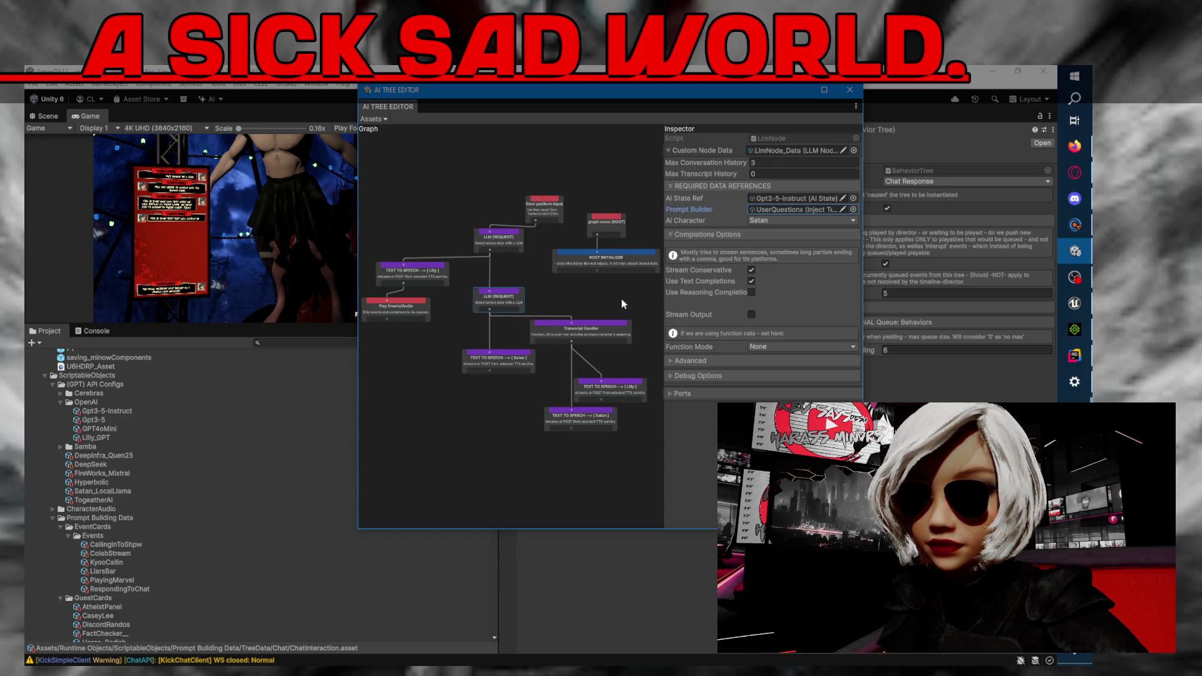
pyautogui.scroll(-1, 585, 292)
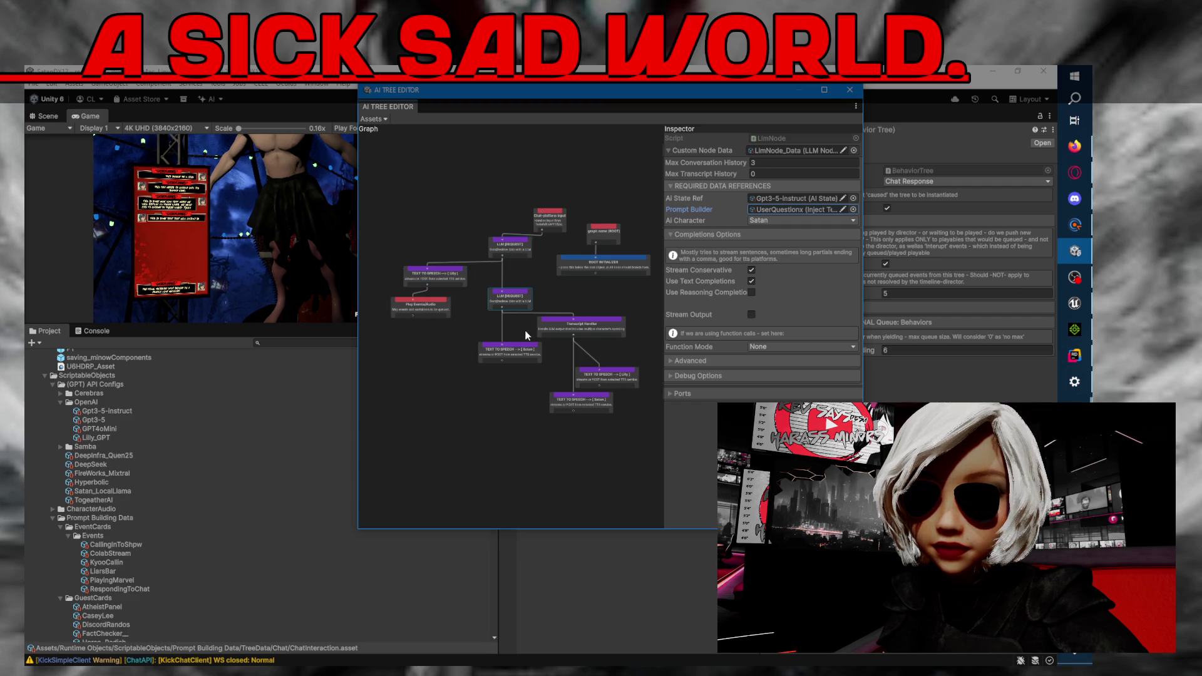
pyautogui.click(527, 355)
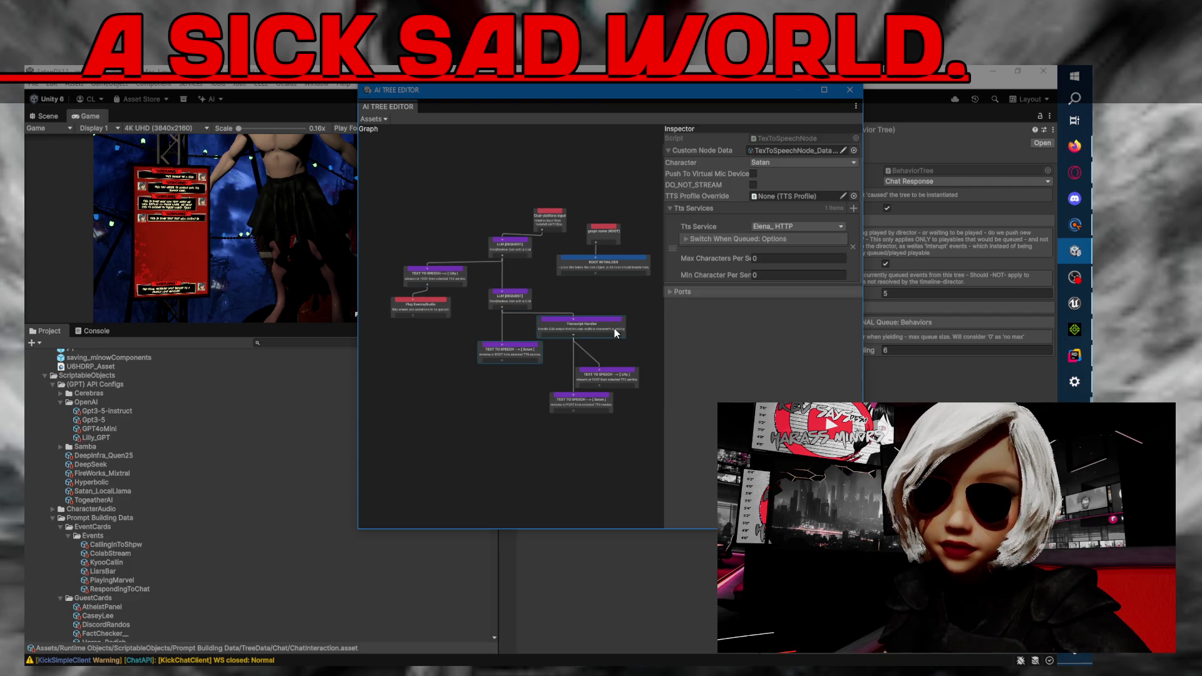
pyautogui.click(522, 293)
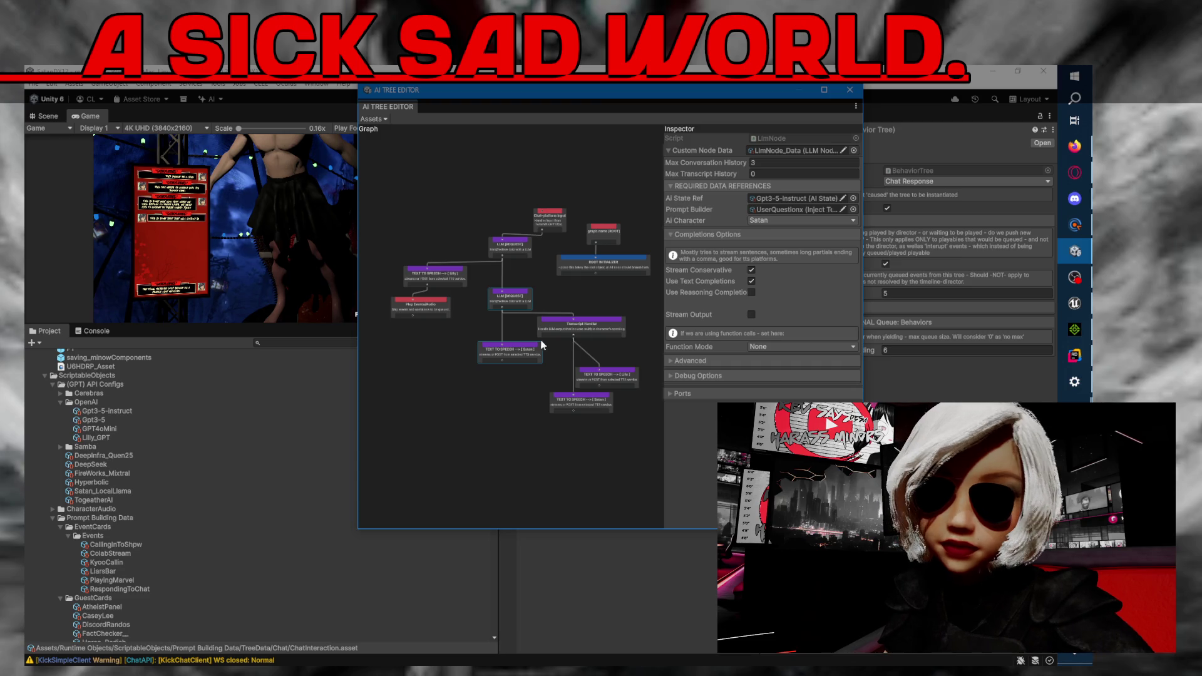
pyautogui.click(792, 196)
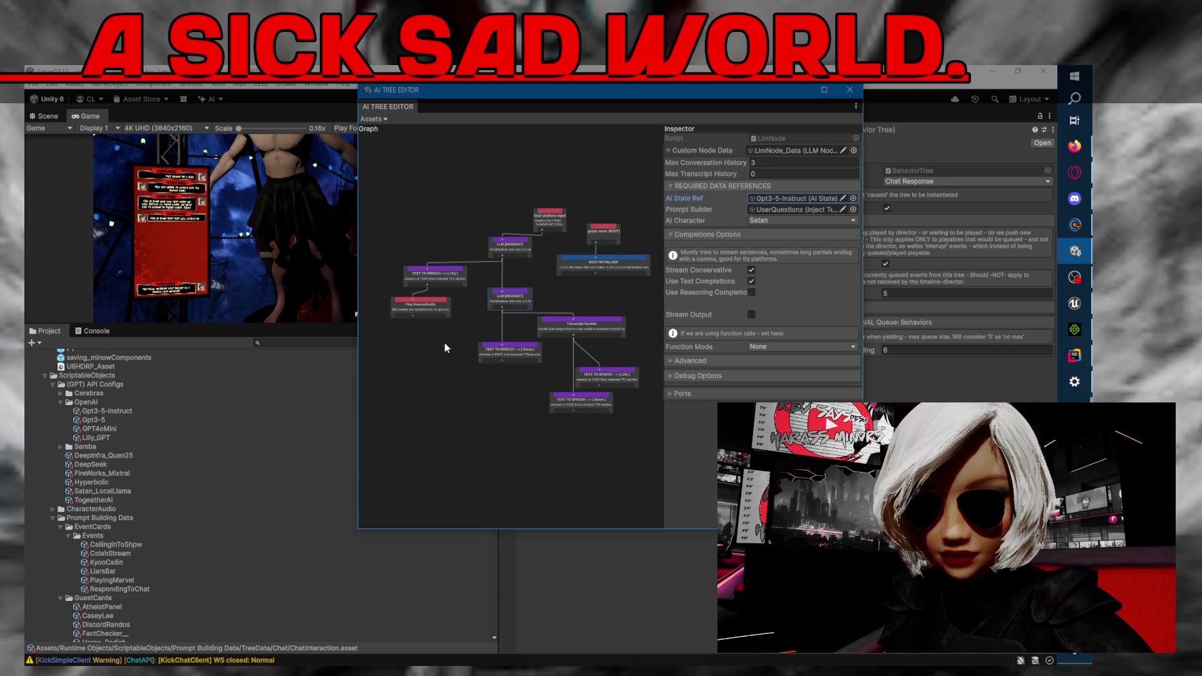
pyautogui.scroll(3, 616, 441)
# - Assign Cerb_Quen3-32b 1 from the Cerebras folder as the lower LLM's AI State Ref
pyautogui.scroll(-3, 613, 442)
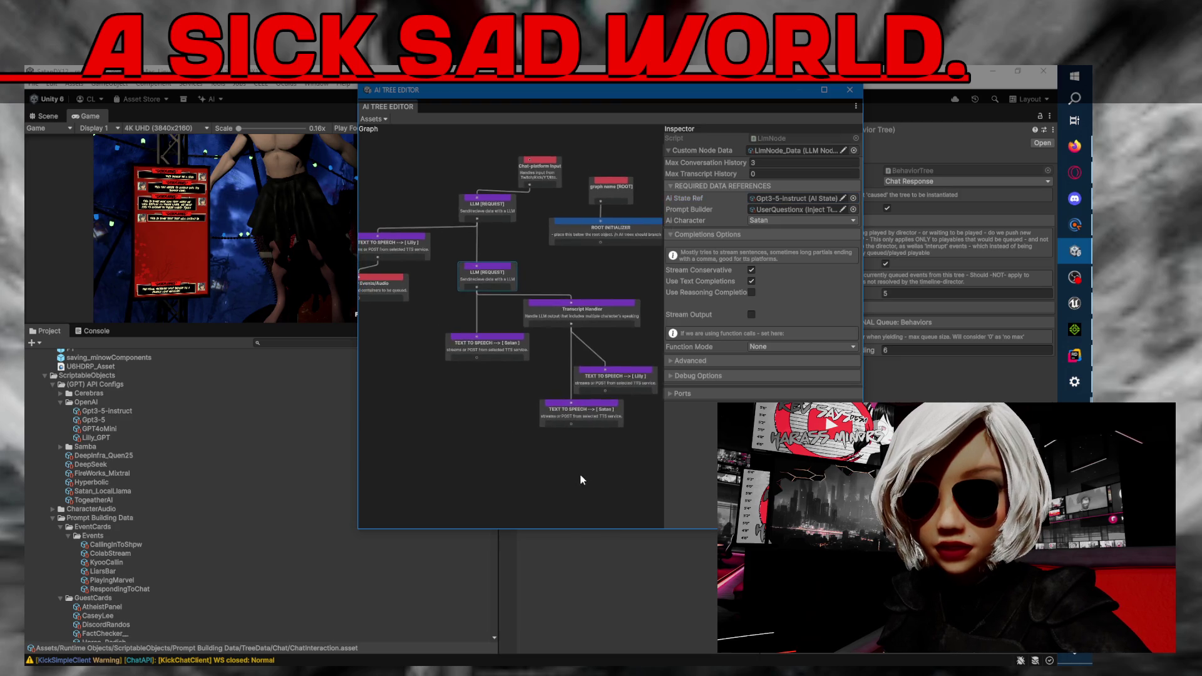
pyautogui.scroll(-2, 543, 440)
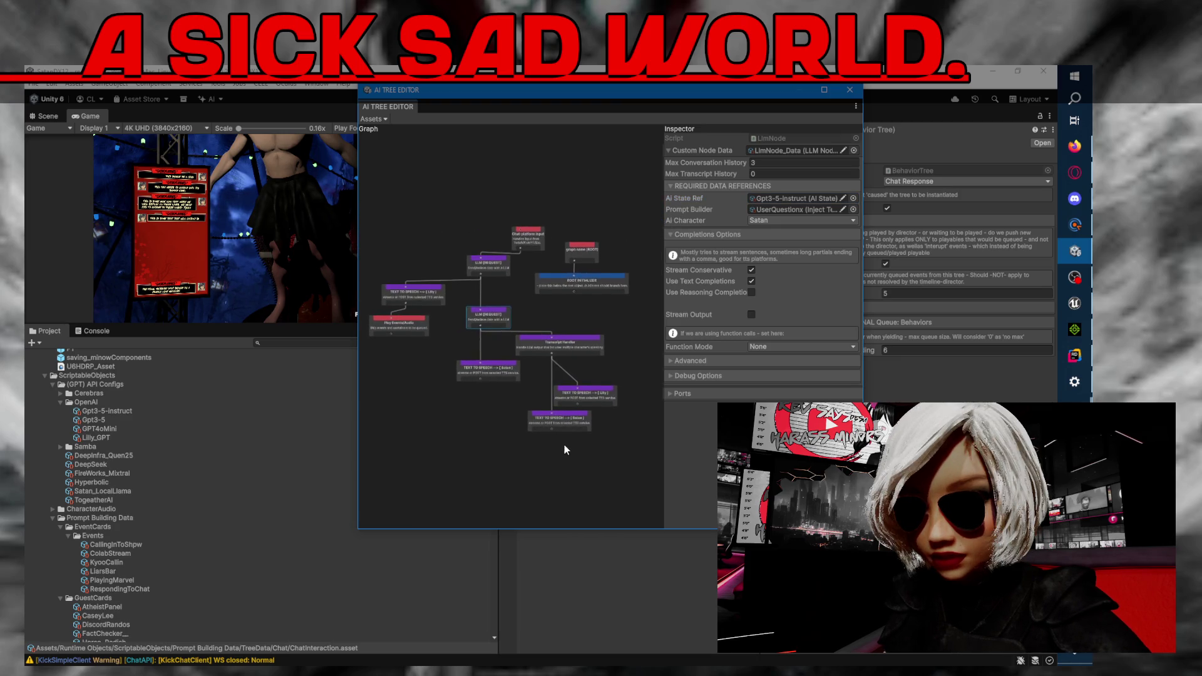
pyautogui.scroll(2, 562, 445)
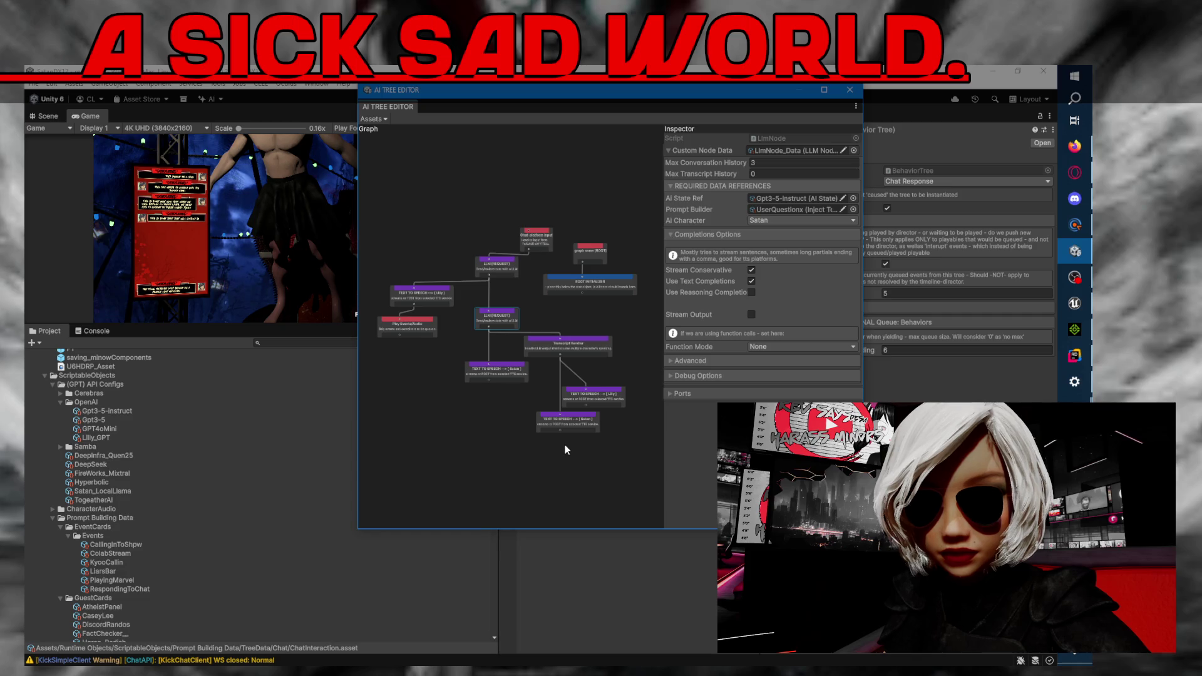
pyautogui.click(757, 197)
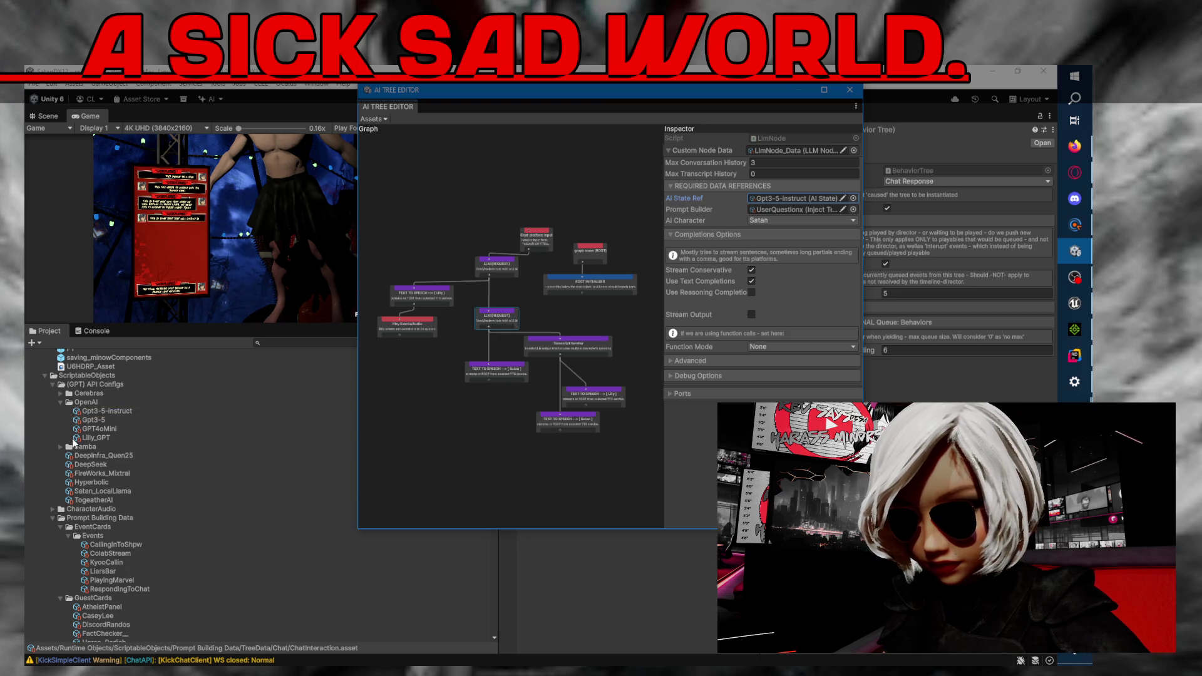
pyautogui.click(61, 402)
pyautogui.click(61, 393)
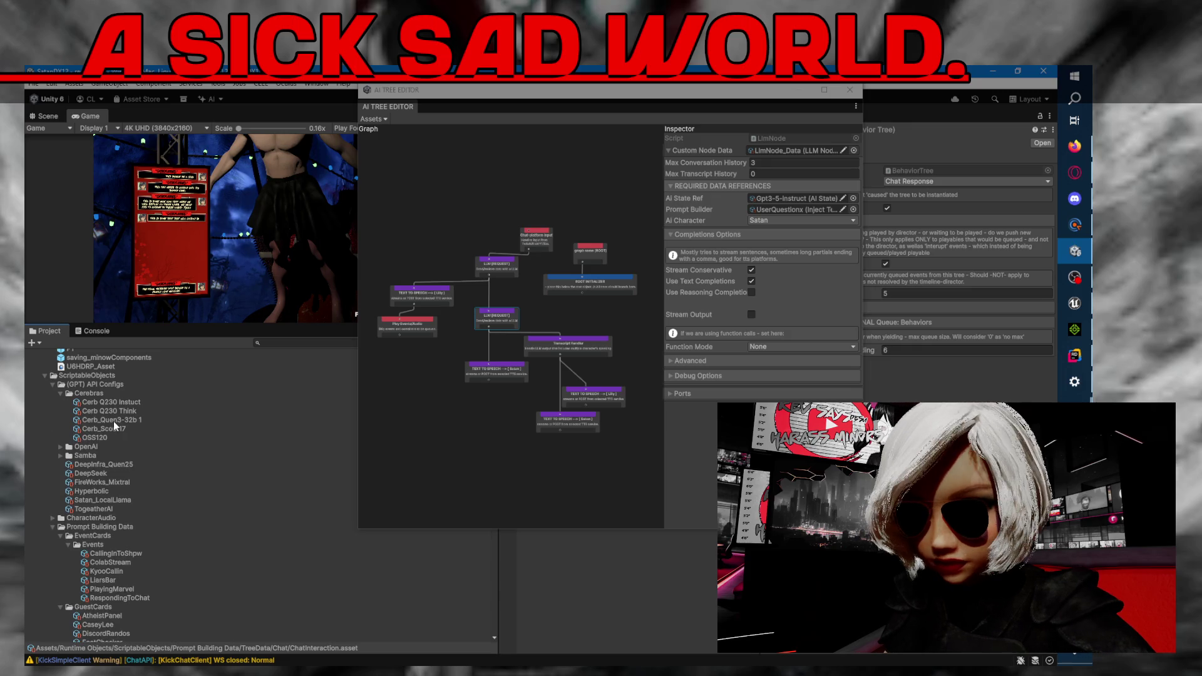
pyautogui.moveTo(98, 420)
pyautogui.mouseDown()
pyautogui.moveTo(651, 489)
pyautogui.moveTo(777, 207)
pyautogui.mouseUp()
pyautogui.click(780, 198)
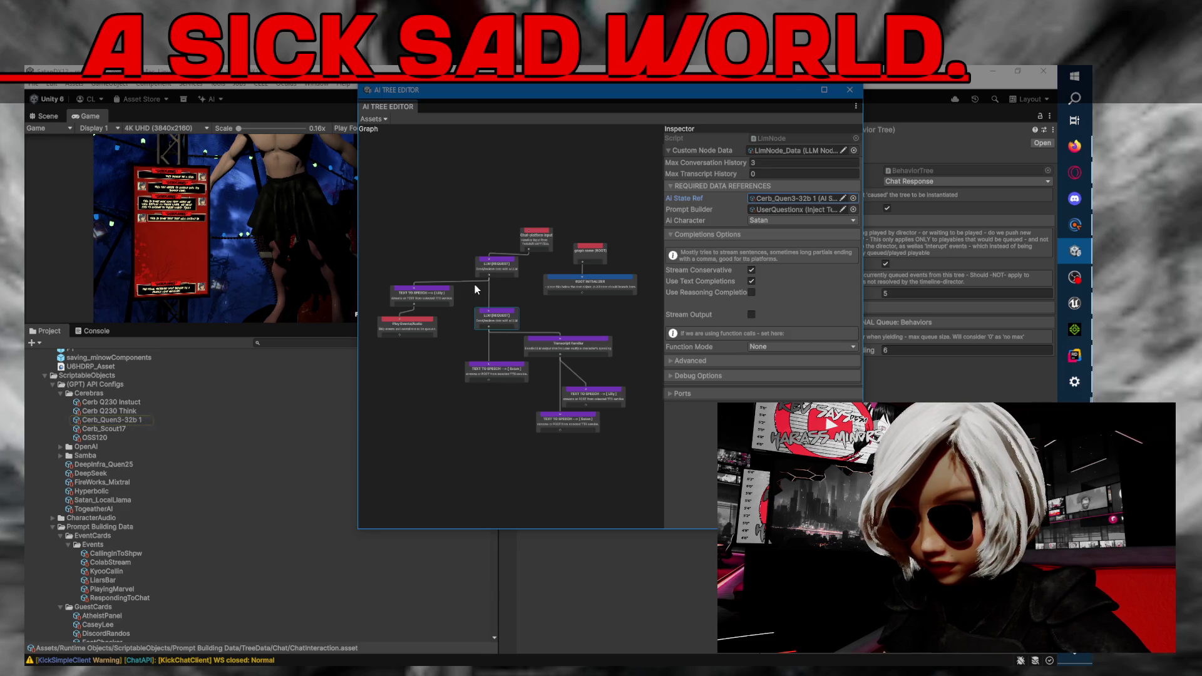
pyautogui.click(779, 197)
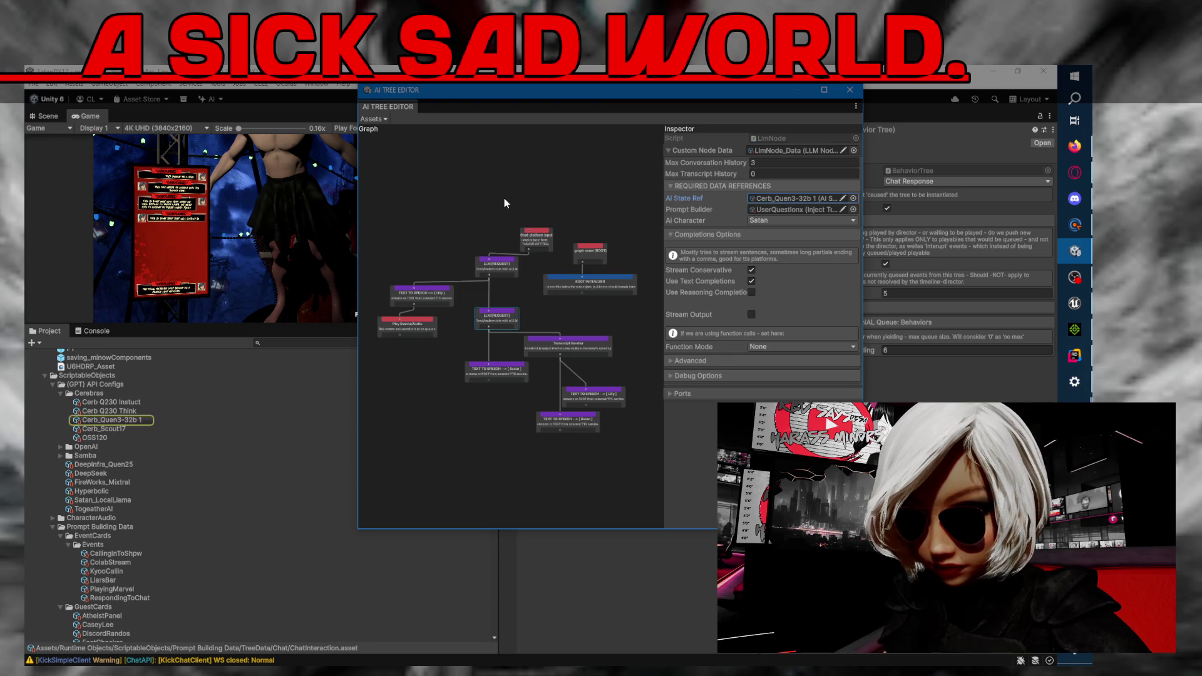
# - Compare the upper and lower LLM request nodes' settings
pyautogui.click(498, 260)
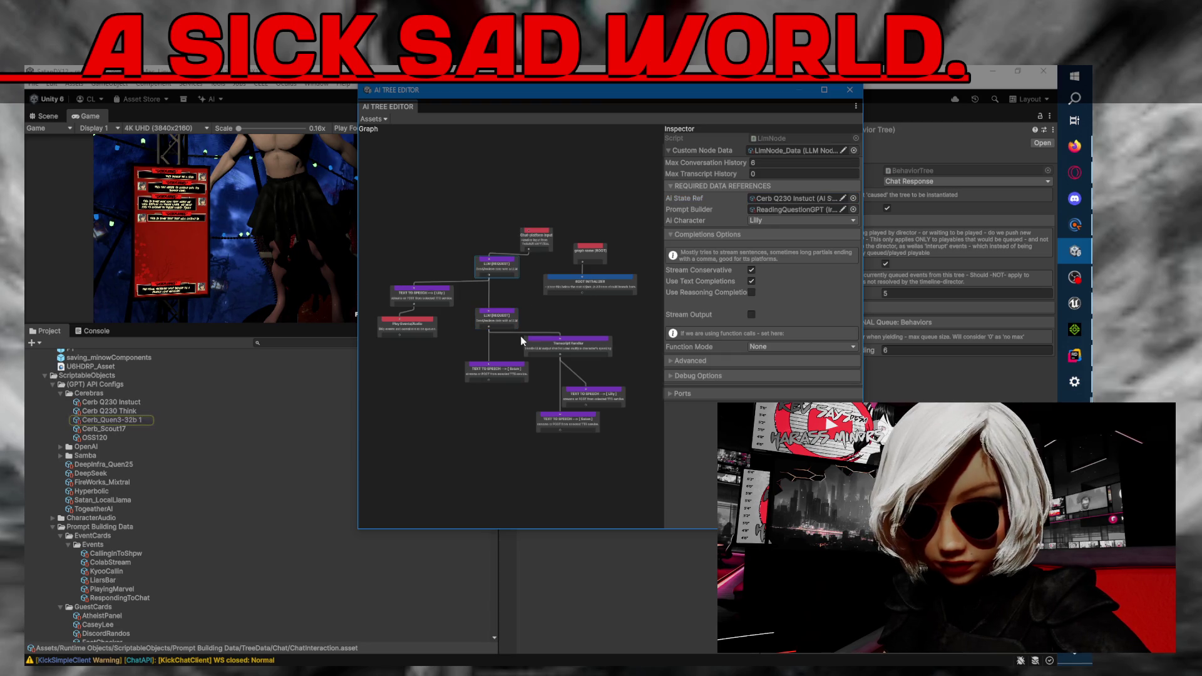
pyautogui.click(510, 318)
pyautogui.click(513, 261)
pyautogui.click(780, 198)
pyautogui.click(506, 322)
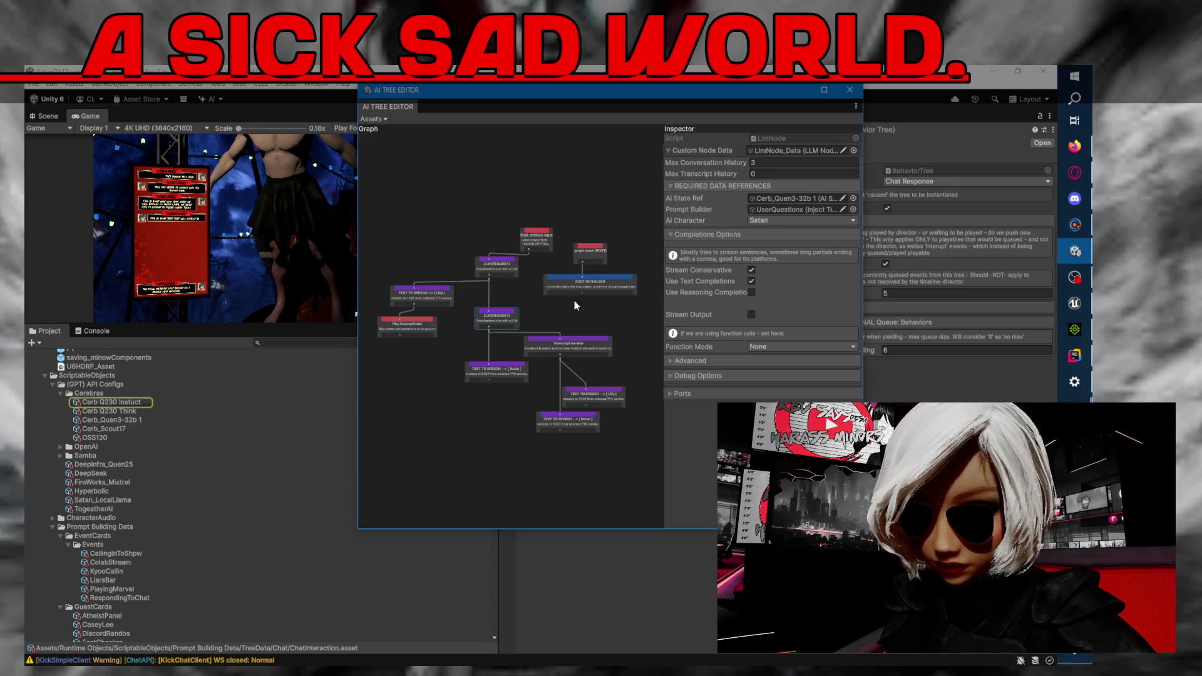
pyautogui.click(504, 269)
pyautogui.click(499, 323)
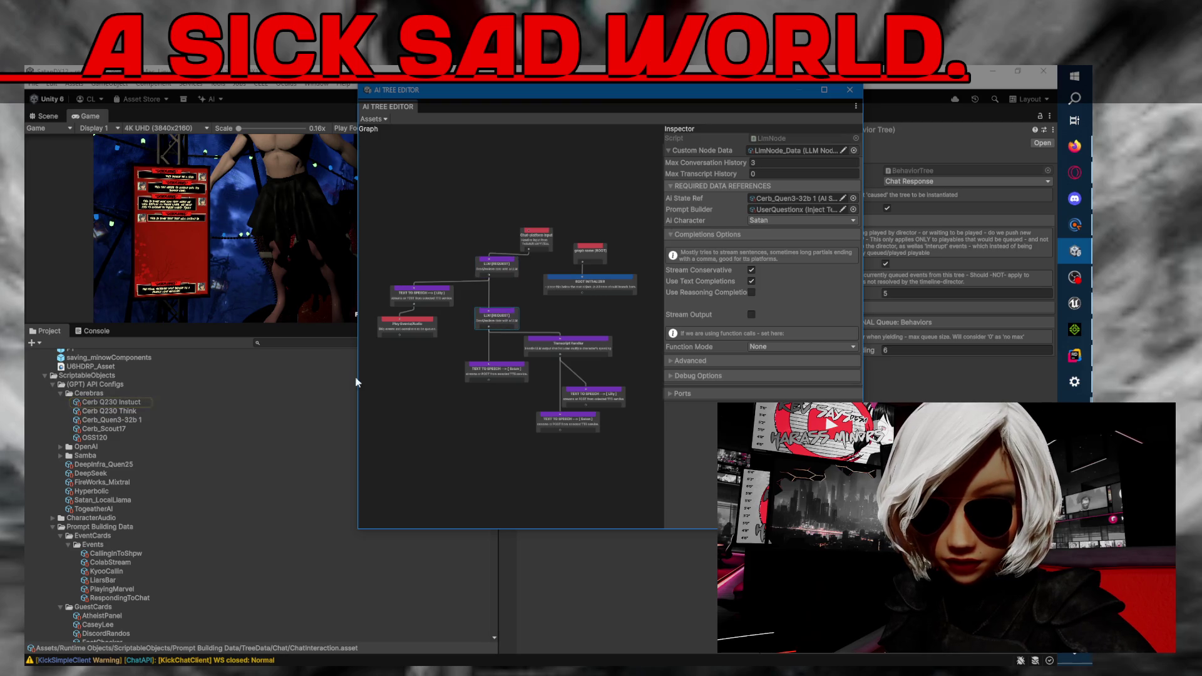
# - Set the lower LLM's AI State Ref to Cerb Q230 Instuct and verify the referenced assets
pyautogui.moveTo(145, 411)
pyautogui.mouseDown()
pyautogui.moveTo(794, 325)
pyautogui.moveTo(789, 202)
pyautogui.mouseUp()
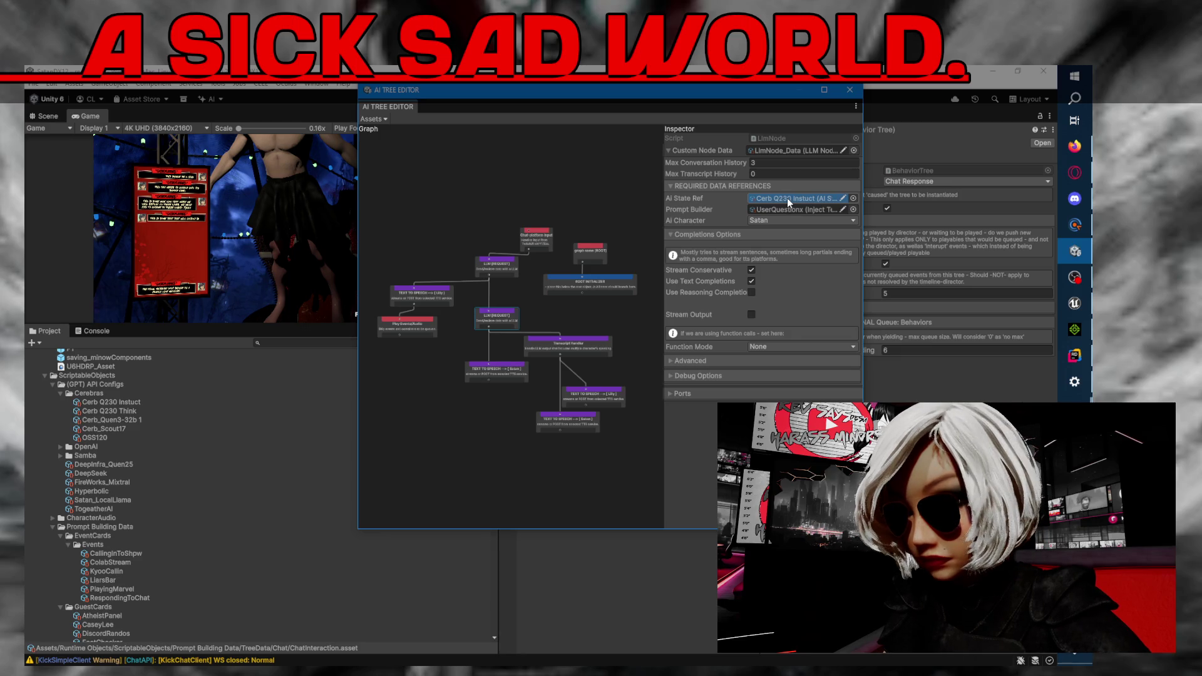
pyautogui.click(787, 198)
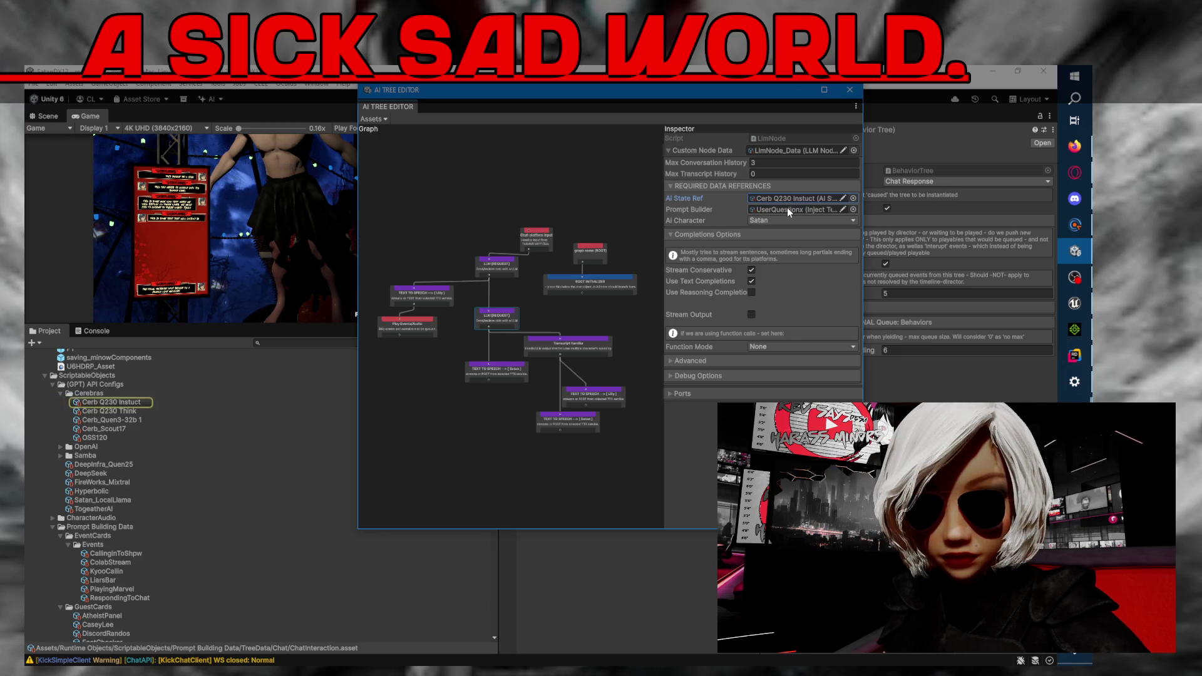
pyautogui.click(787, 209)
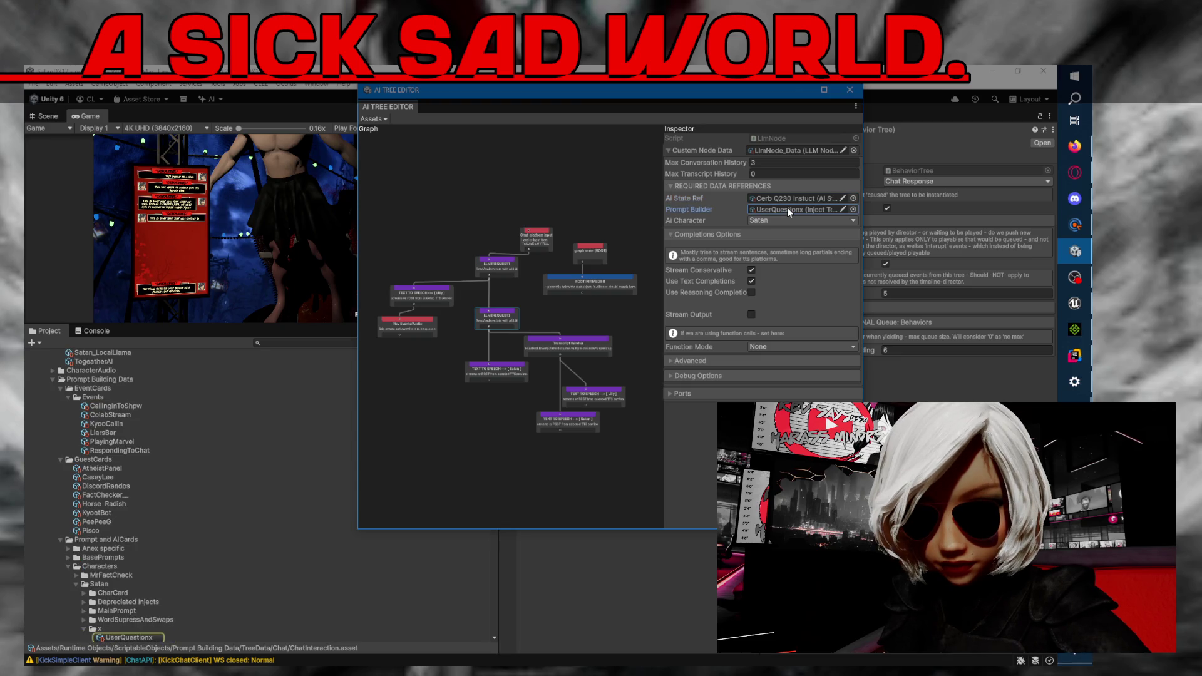
pyautogui.click(780, 198)
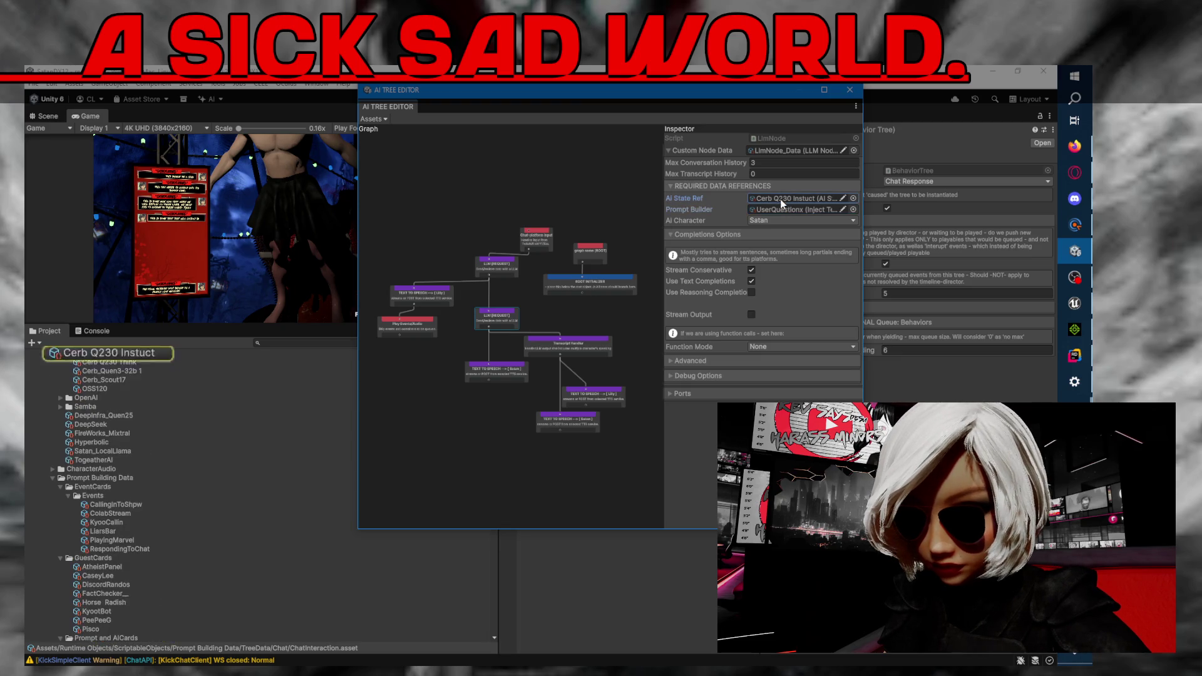
pyautogui.scroll(-10, 73, 446)
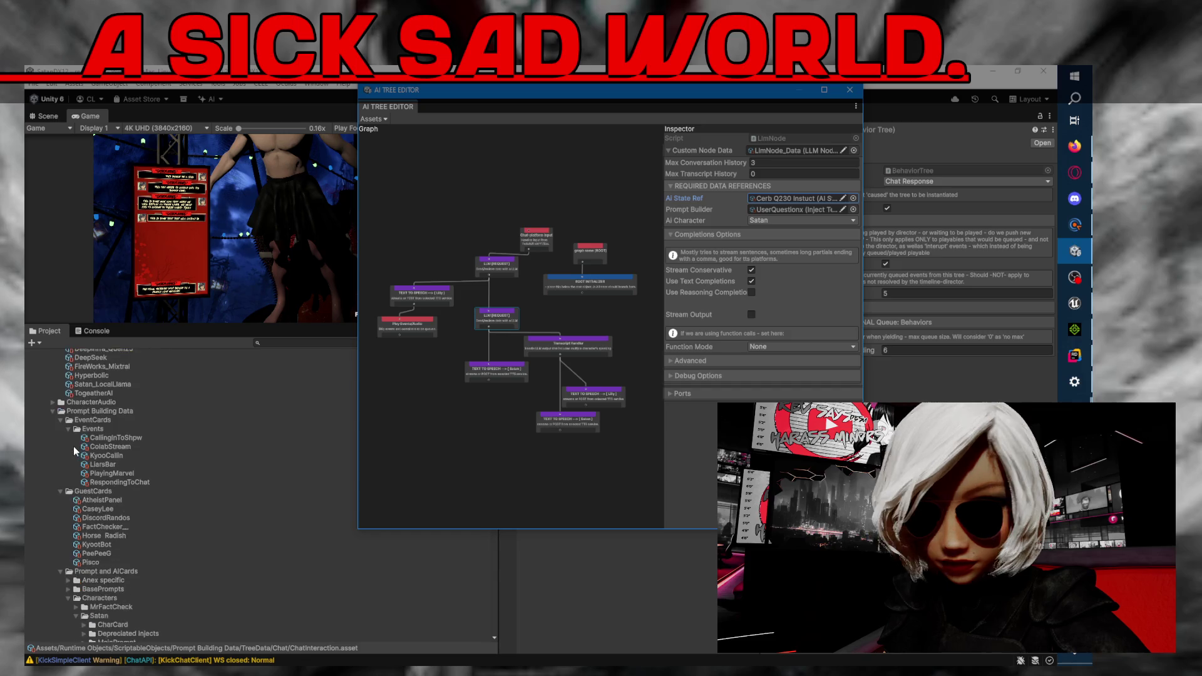
pyautogui.click(84, 426)
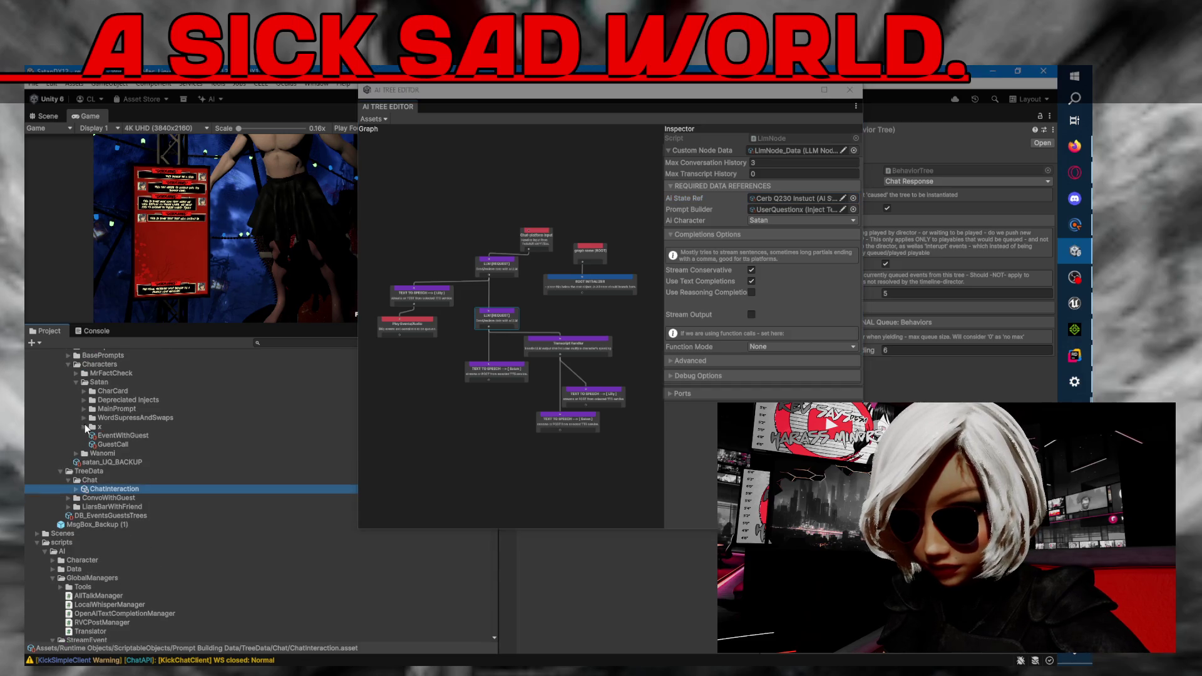
# - Collapse the Satan, Characters, TreeData, Events and other Project folders, then select the Satan TTS node
pyautogui.scroll(2, 84, 446)
pyautogui.click(73, 416)
pyautogui.click(69, 400)
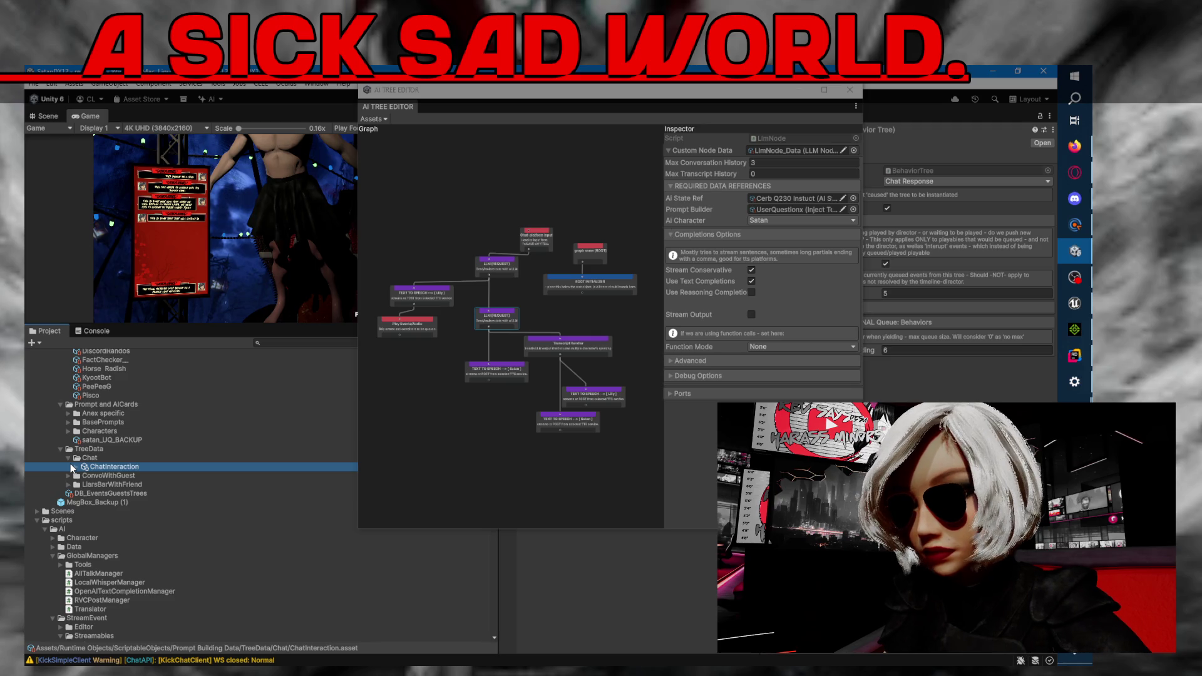
pyautogui.click(65, 465)
pyautogui.click(60, 449)
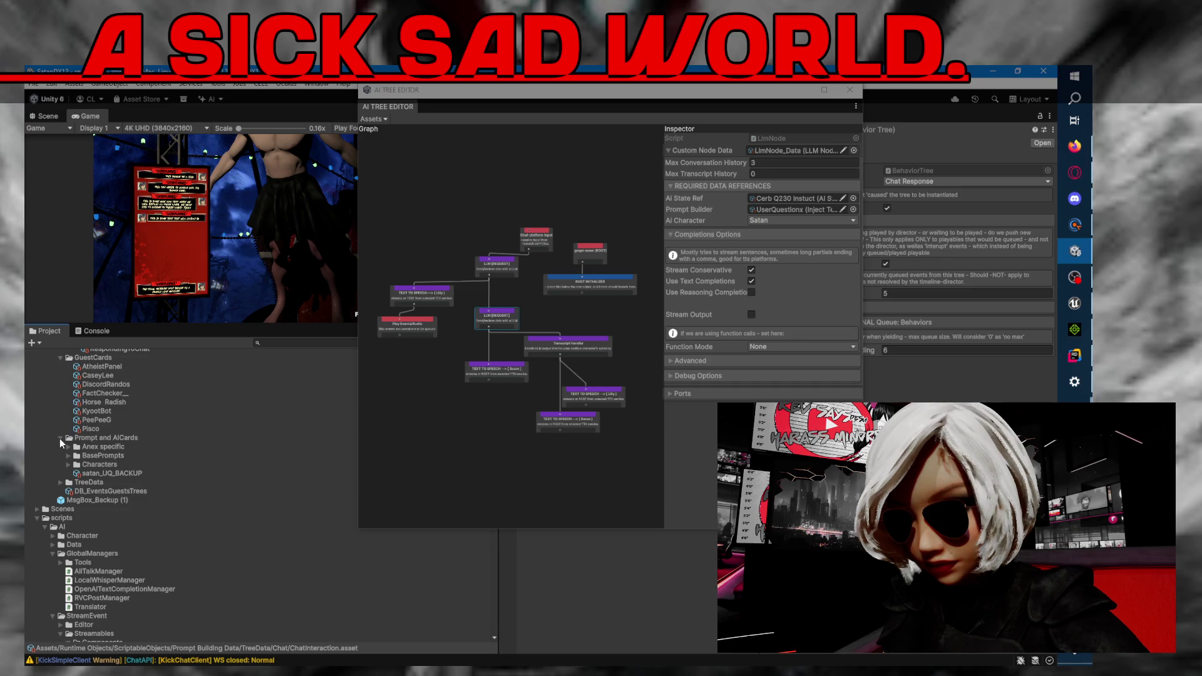
pyautogui.click(60, 439)
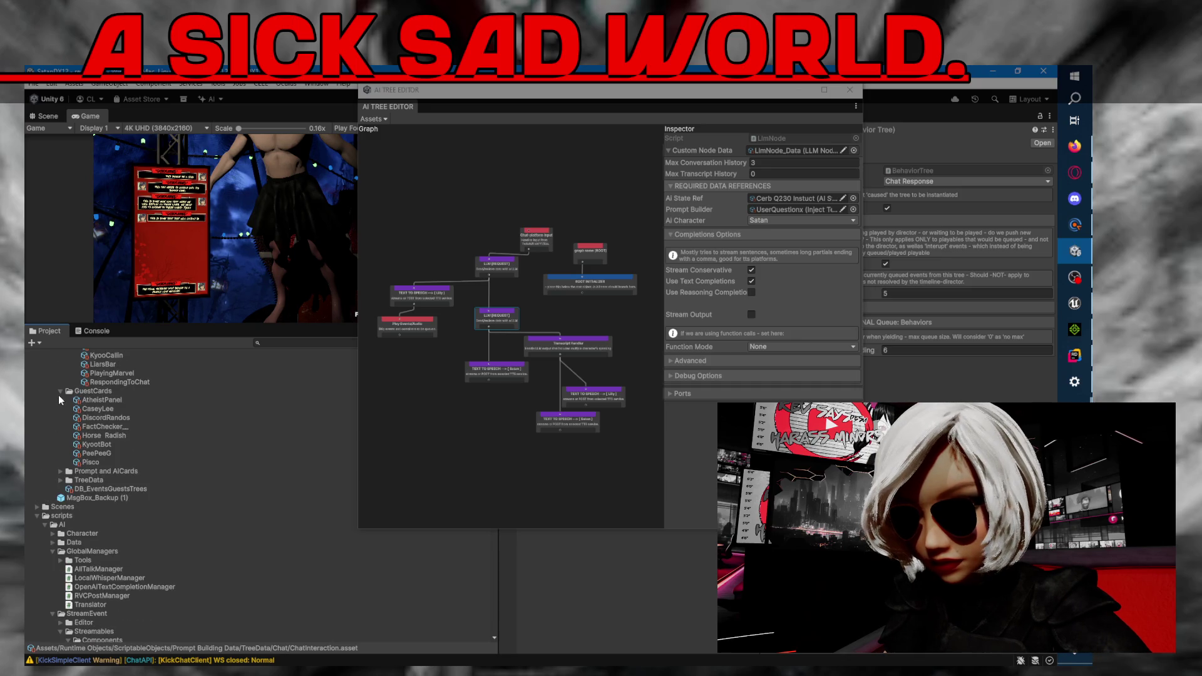
pyautogui.click(60, 391)
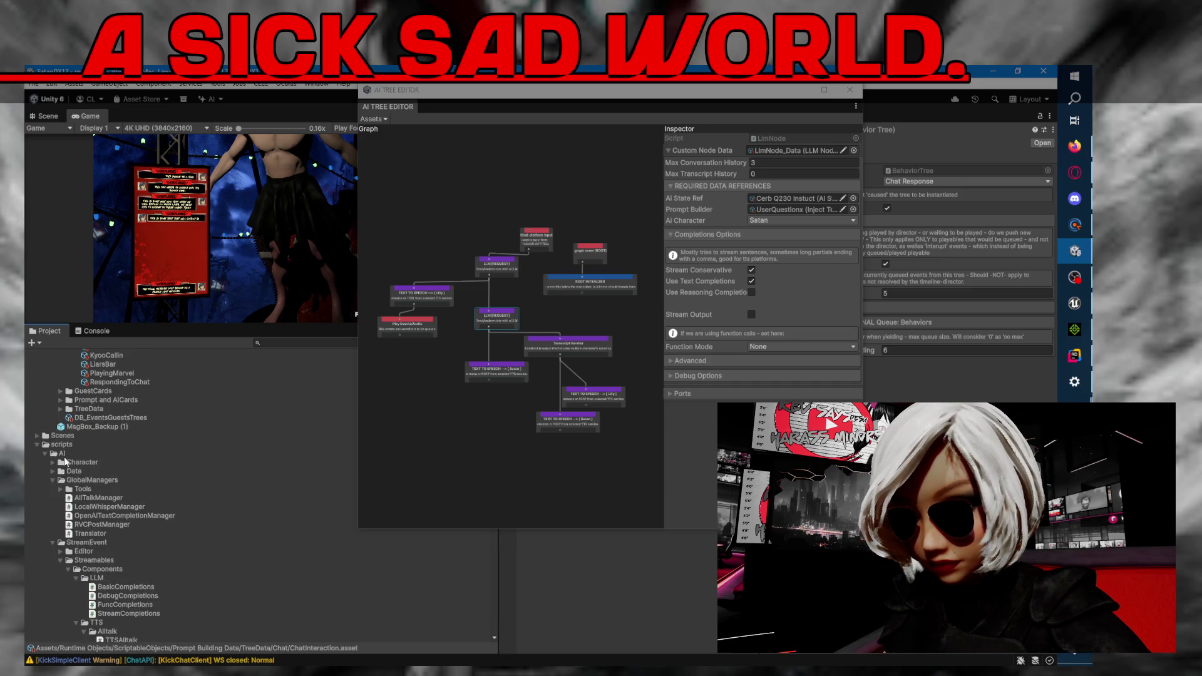
pyautogui.click(68, 429)
pyautogui.click(60, 420)
pyautogui.click(52, 444)
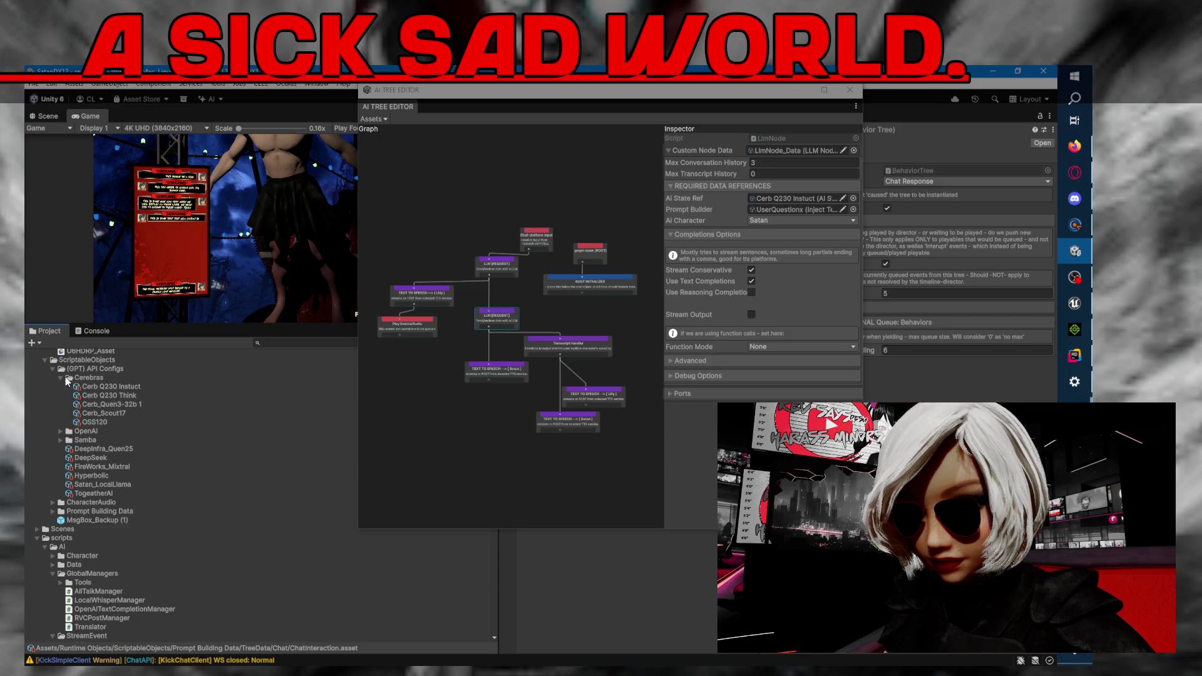
pyautogui.click(499, 368)
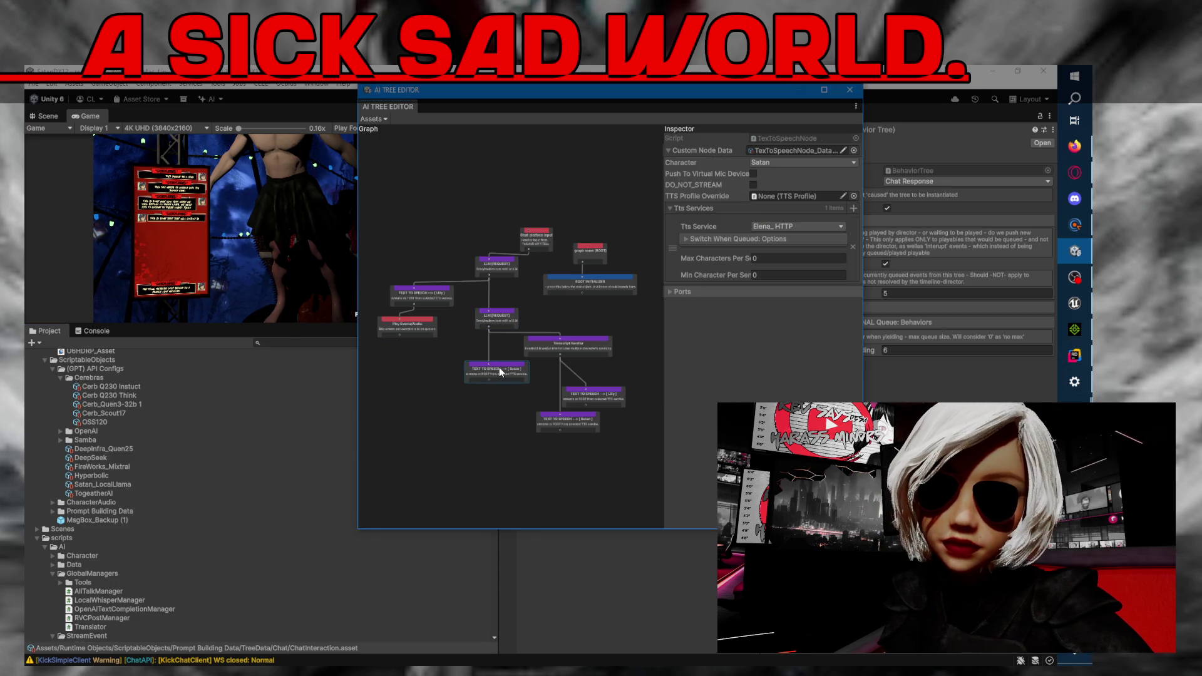
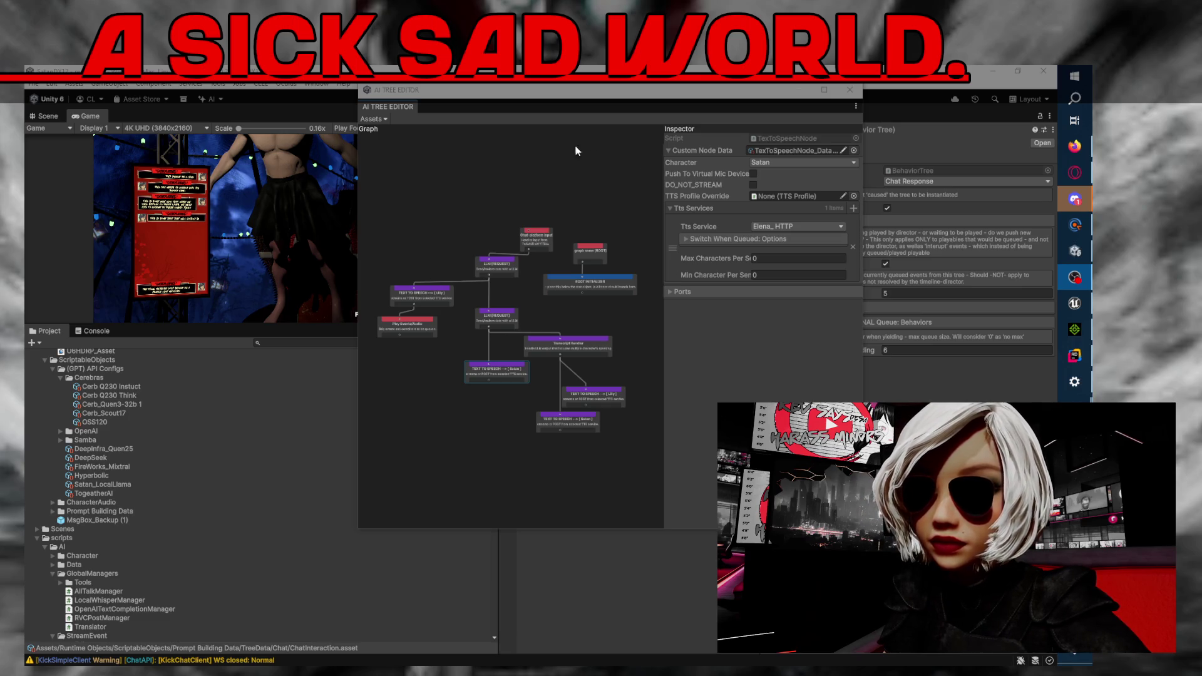
# - Switch from Unity to Firefox's Gemini chat 'Fixing AI Response Role Issues'
pyautogui.click(1075, 146)
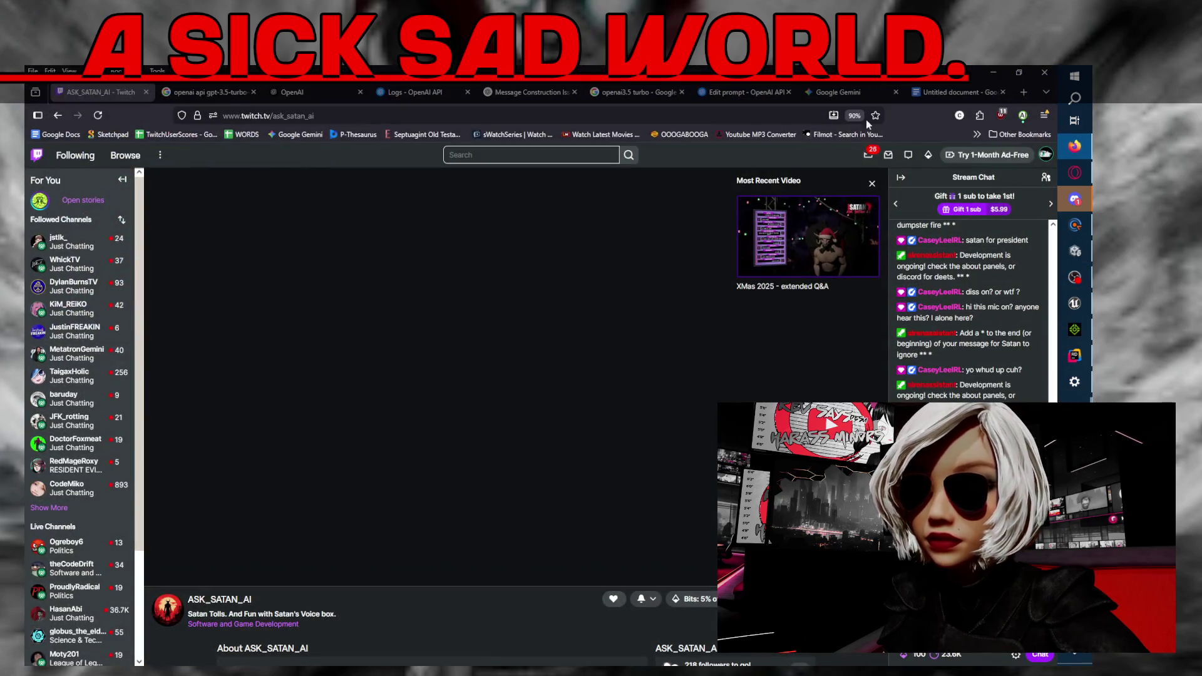
pyautogui.click(859, 94)
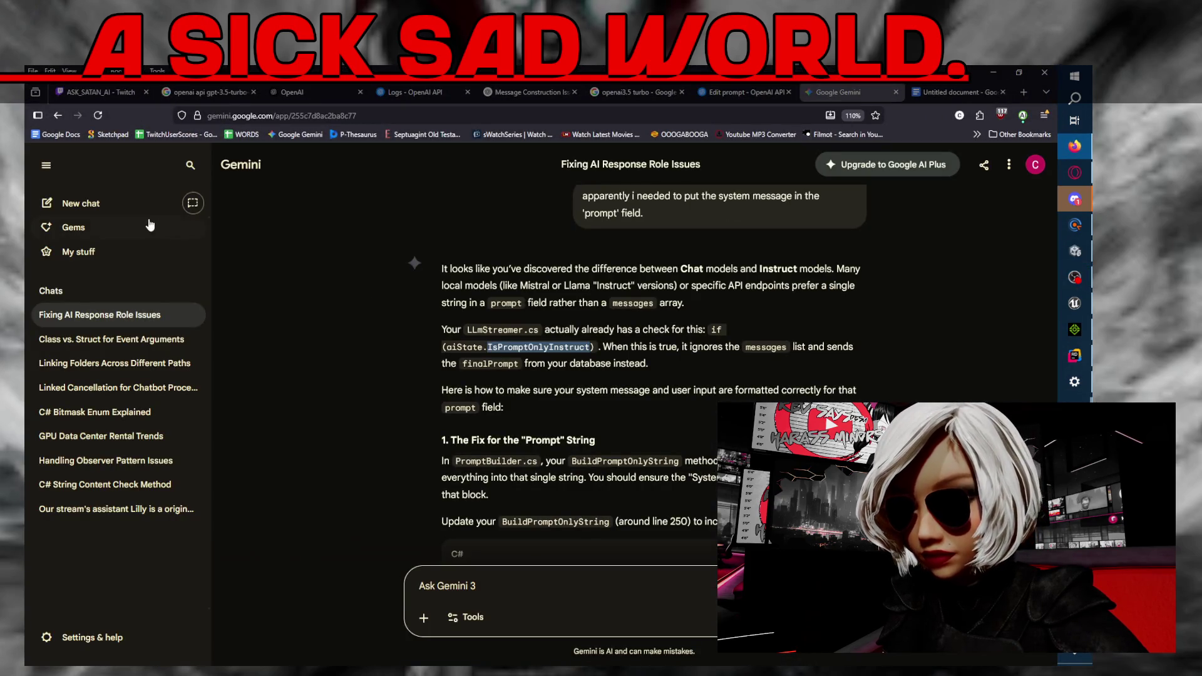
# - Start a new Gemini chat and type 'history of u.s president applying tariffs?'
pyautogui.click(81, 203)
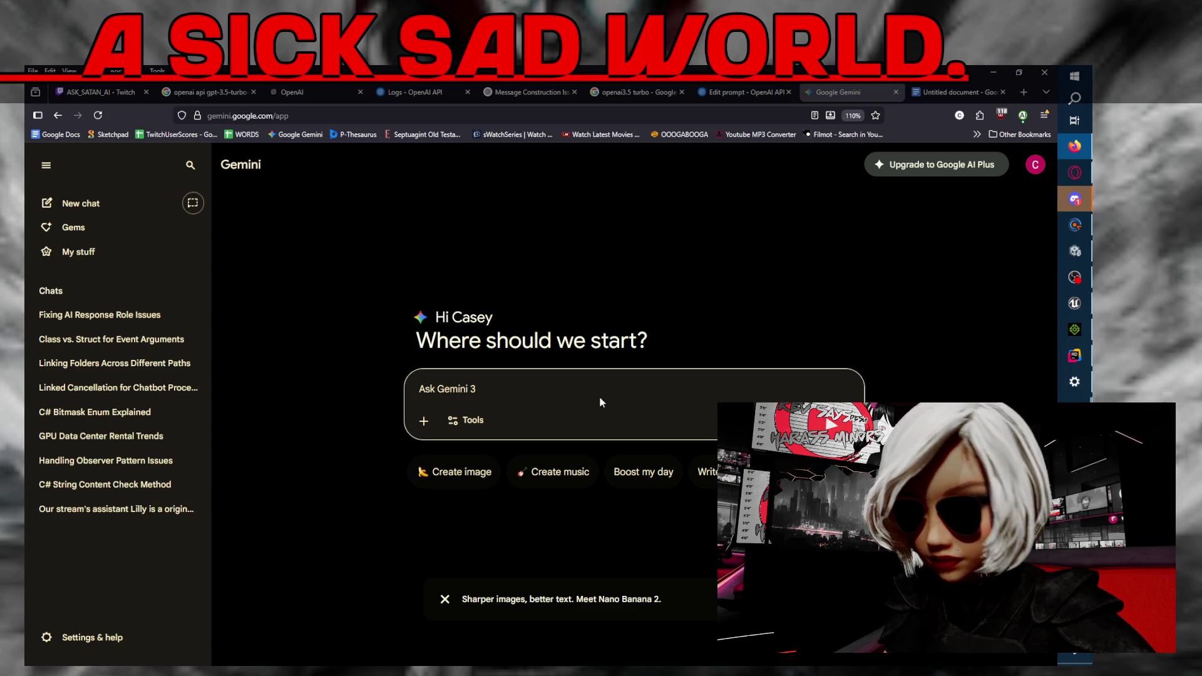
pyautogui.write('history of ')
pyautogui.write('u')
pyautogui.press('BackSpace')
pyautogui.write('u.s president applying tarrifg')
pyautogui.press('BackSpace')
pyautogui.write('s?')
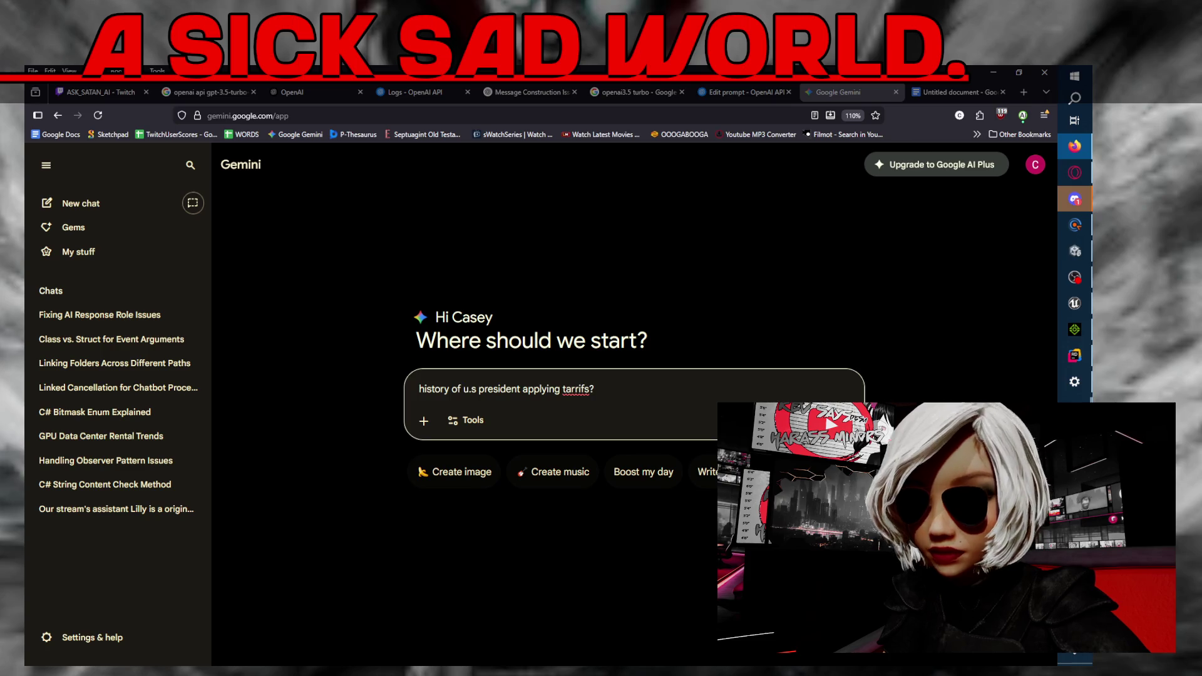
# - Correct the misspelled word to 'tariffs' and send the question to Gemini
pyautogui.rightClick(584, 388)
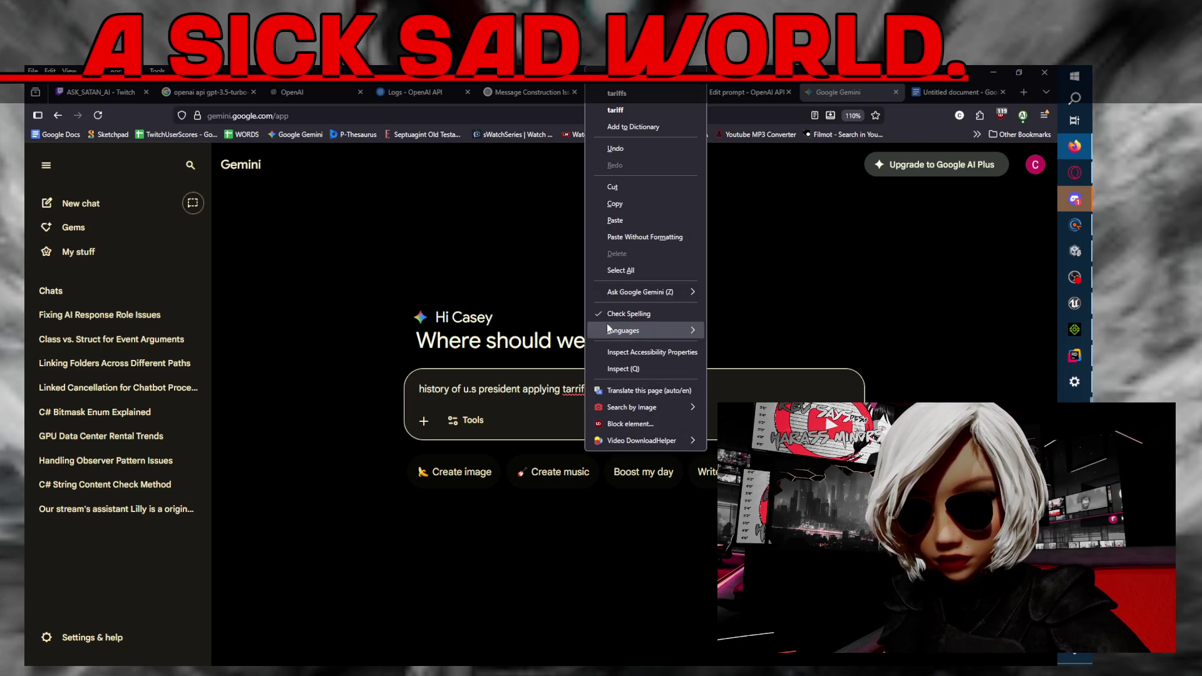
pyautogui.click(619, 93)
pyautogui.click(628, 384)
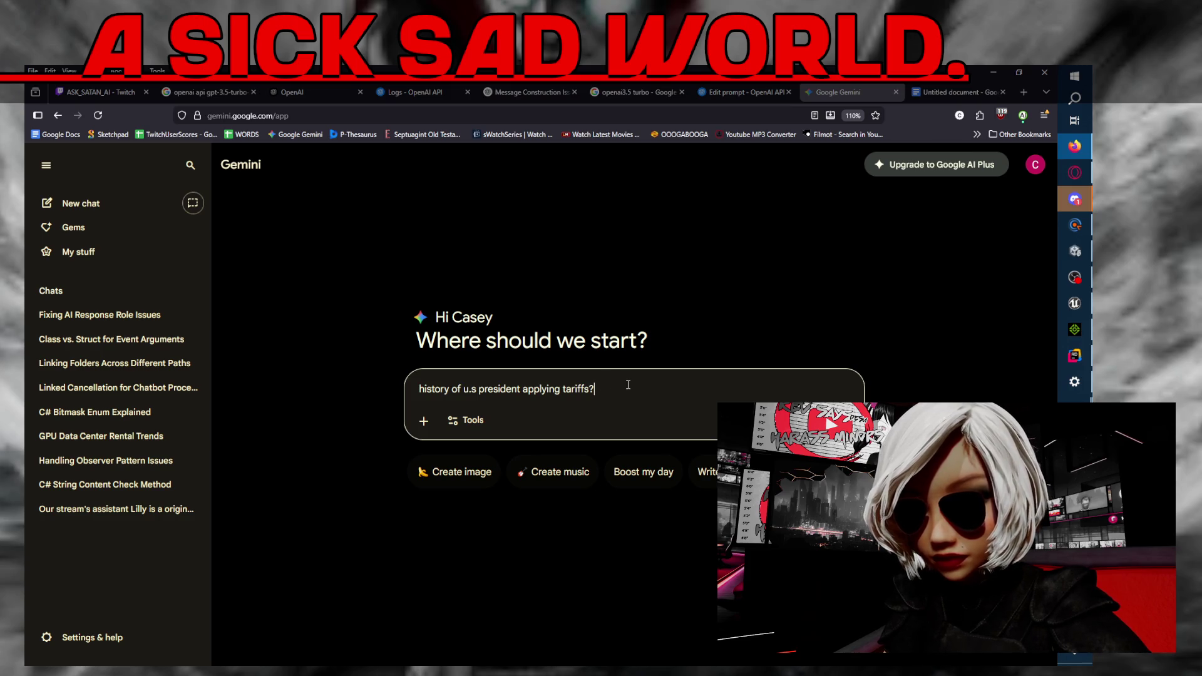
pyautogui.press('Return')
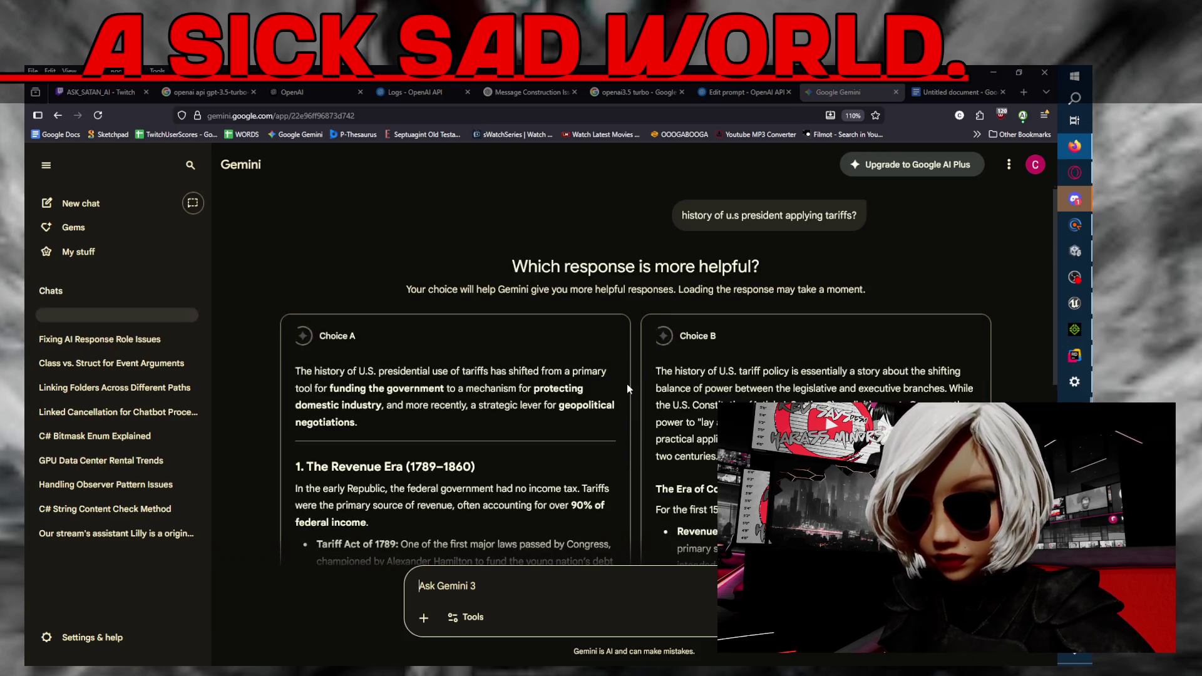
pyautogui.scroll(-3, 276, 369)
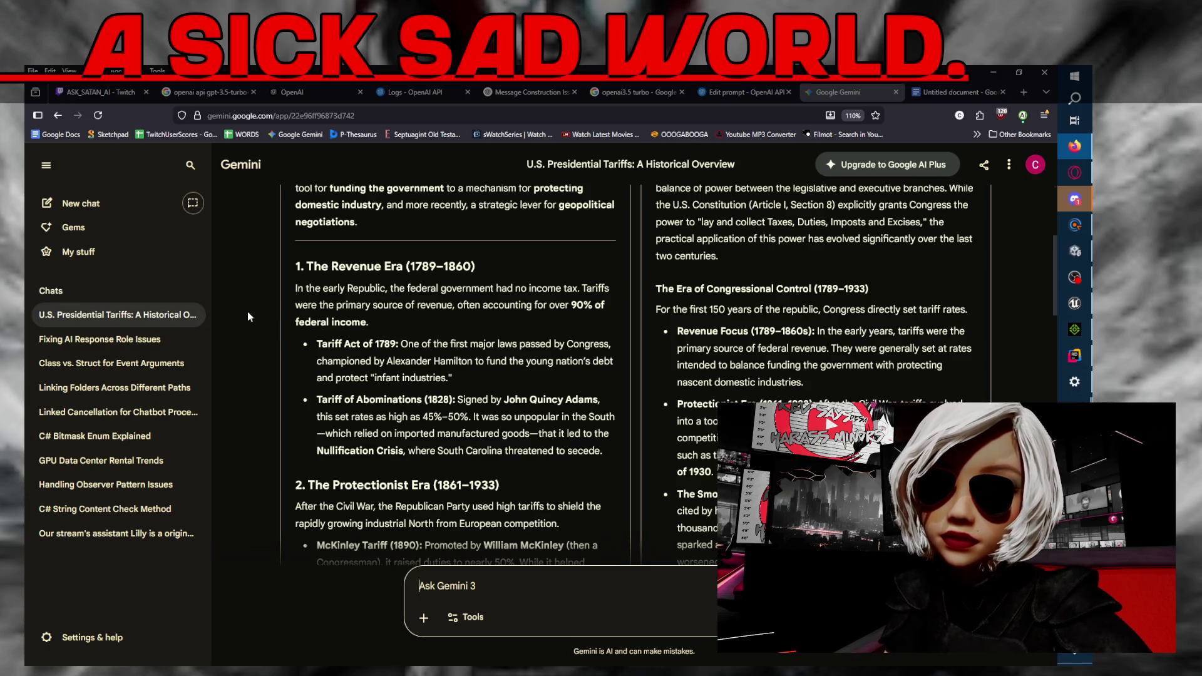
pyautogui.scroll(-4, 246, 310)
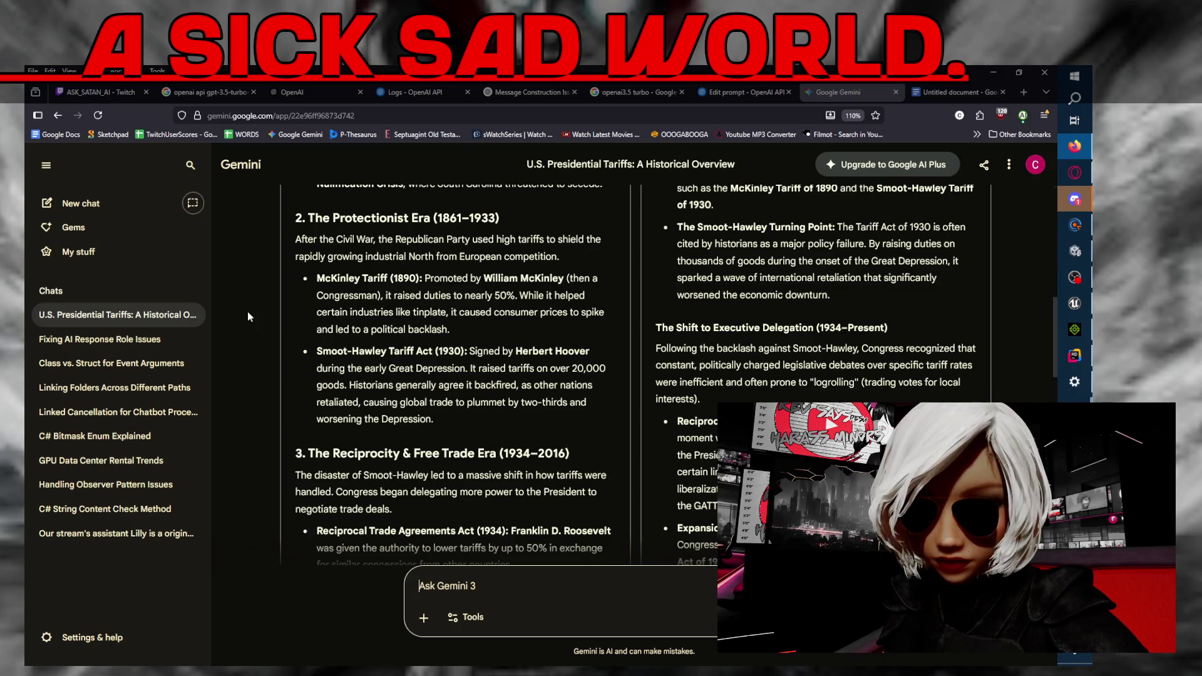
pyautogui.scroll(2, 249, 316)
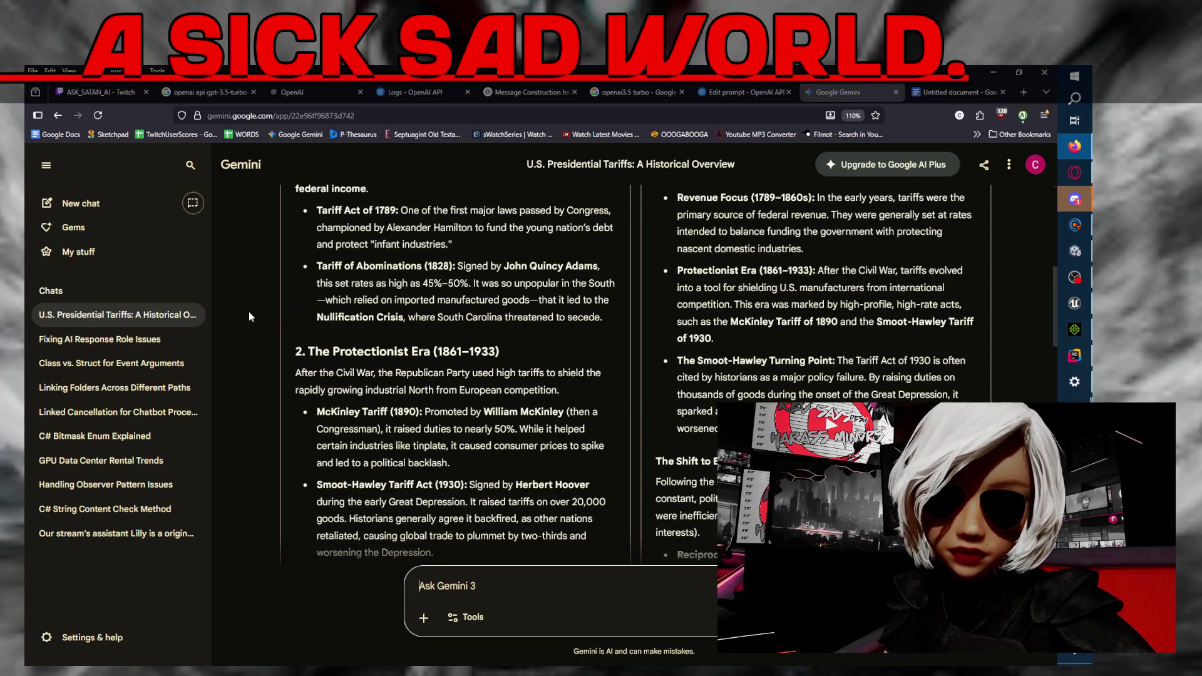
pyautogui.scroll(1, 249, 312)
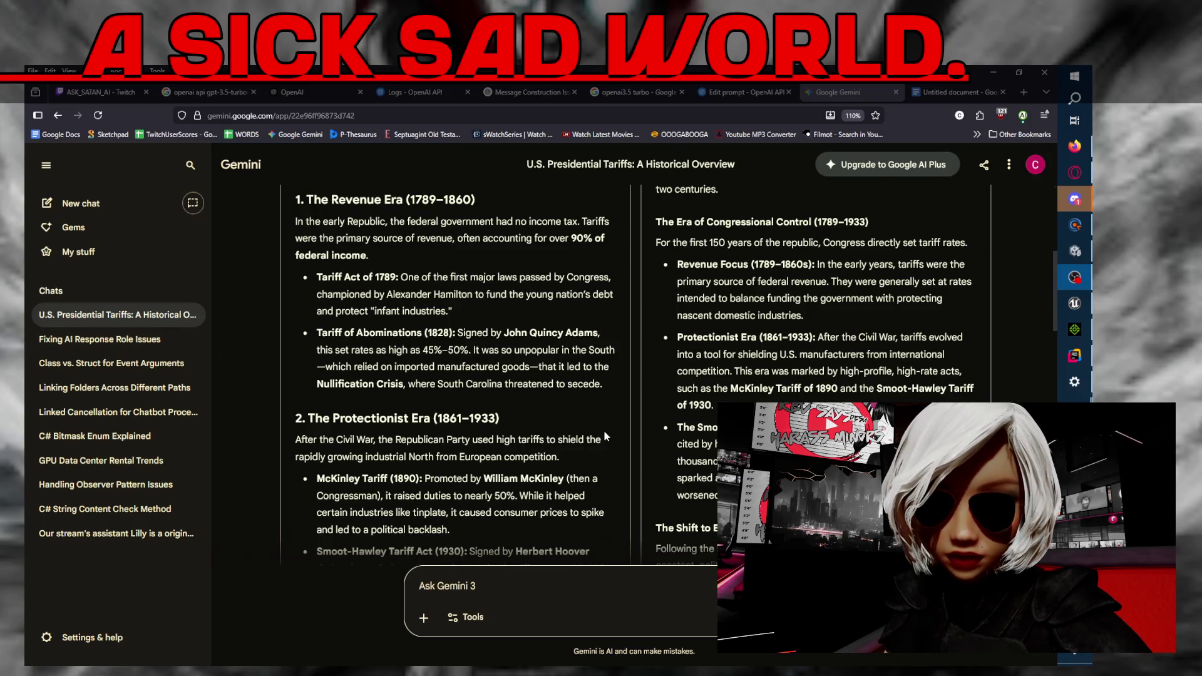
pyautogui.scroll(-2, 667, 455)
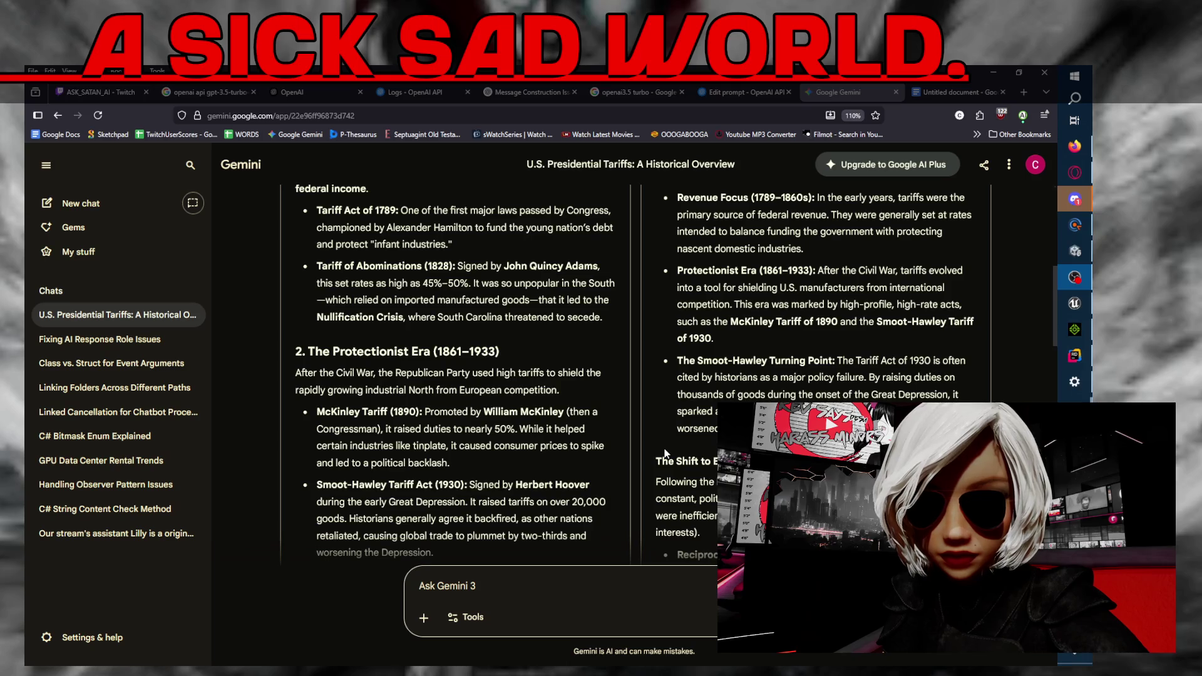
# - Ask Gemini to cover only tariffs presidents imposed themselves, without Congress
pyautogui.click(669, 581)
pyautogui.write('but spefically only the president doing it please - and not throught')
pyautogui.press('BackSpace')
pyautogui.press('BackSpace')
pyautogui.press('BackSpace')
pyautogui.write('ew con')
pyautogui.press('Return')
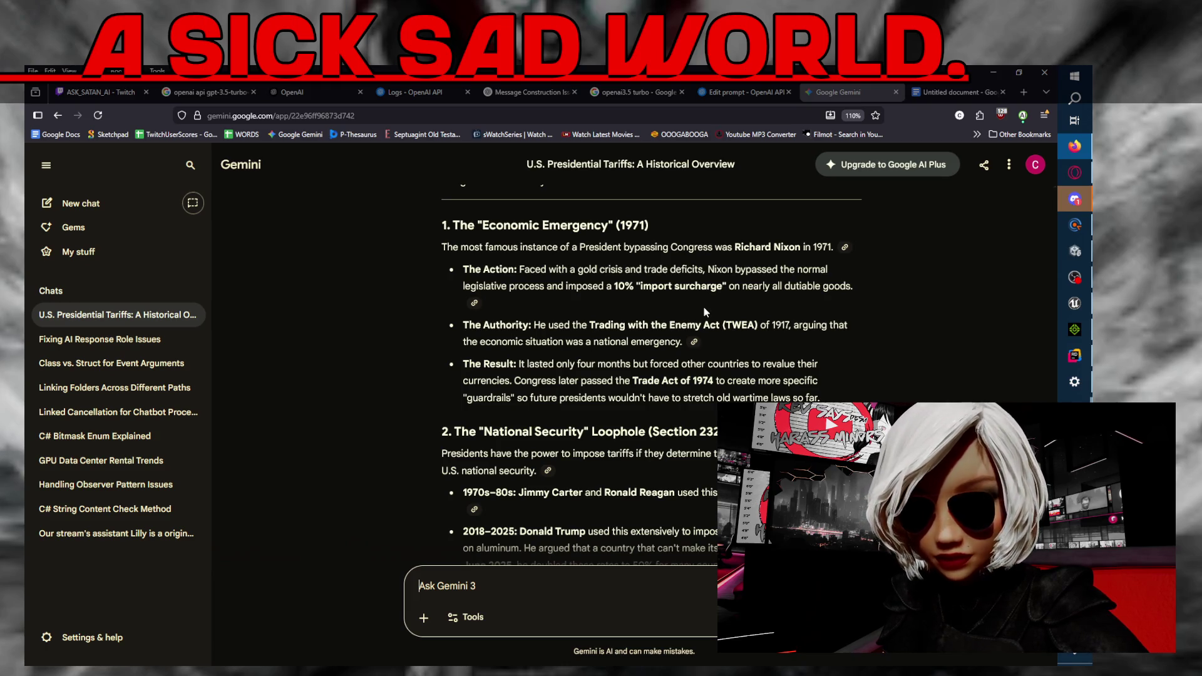
pyautogui.hotkey('alt', 'Left')
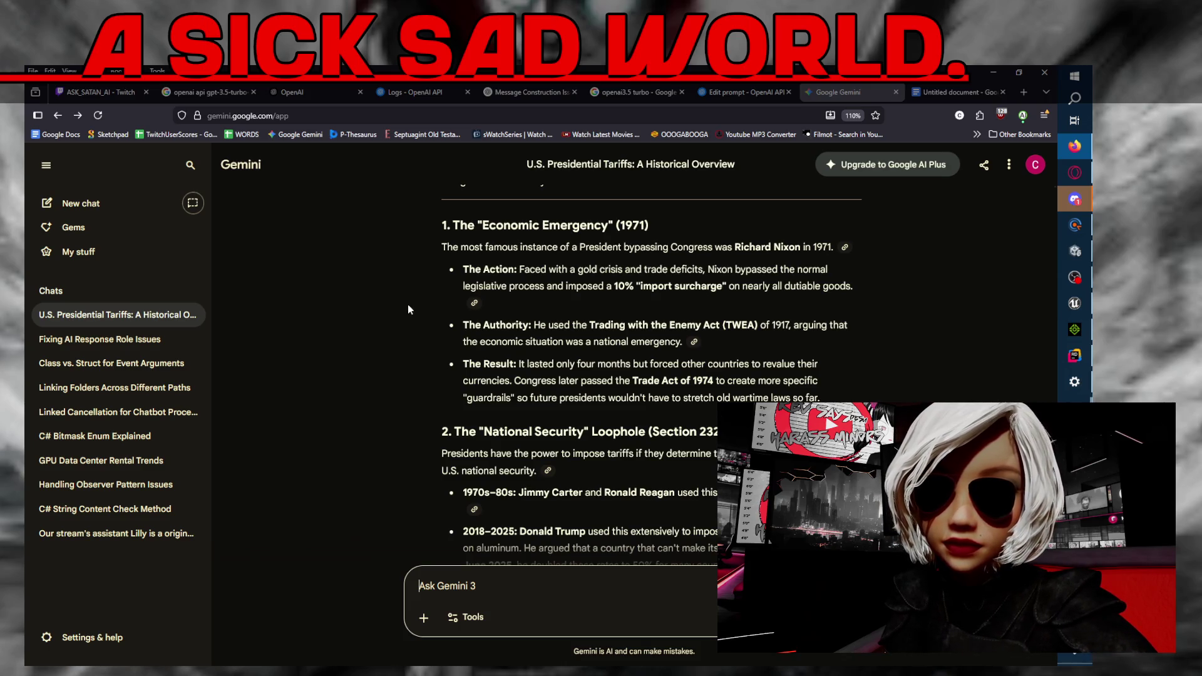
pyautogui.moveTo(463, 325)
pyautogui.mouseDown()
pyautogui.moveTo(620, 363)
pyautogui.moveTo(684, 345)
pyautogui.mouseUp()
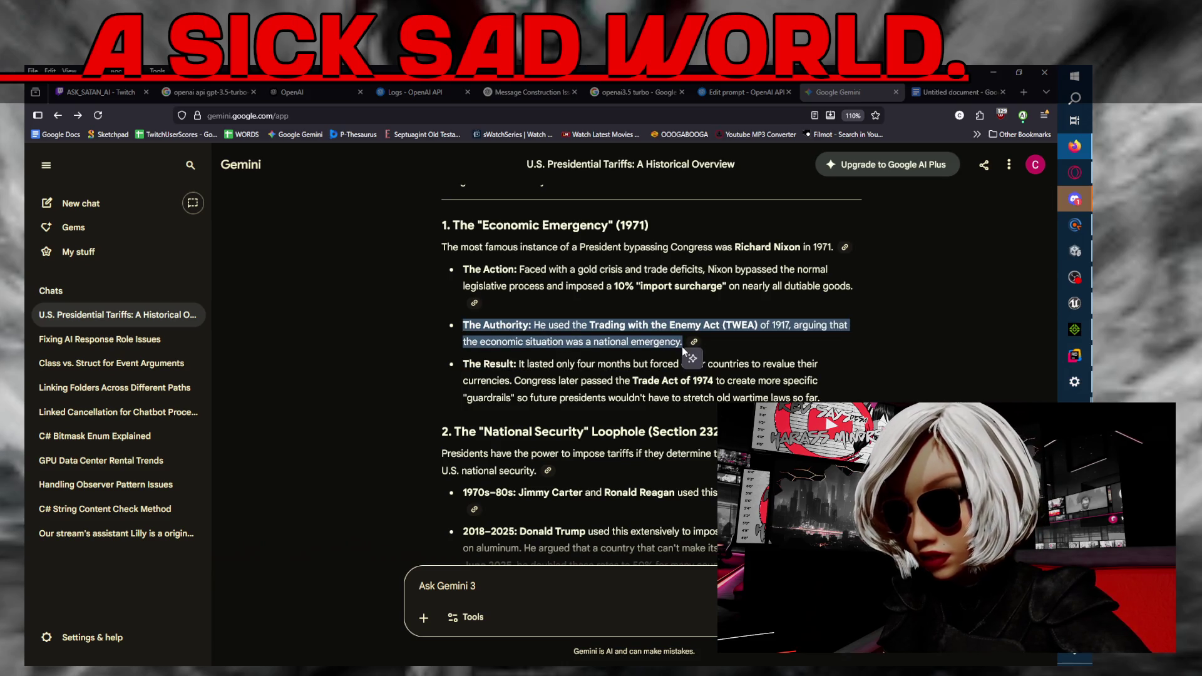
pyautogui.scroll(-4, 359, 398)
pyautogui.scroll(3, 353, 401)
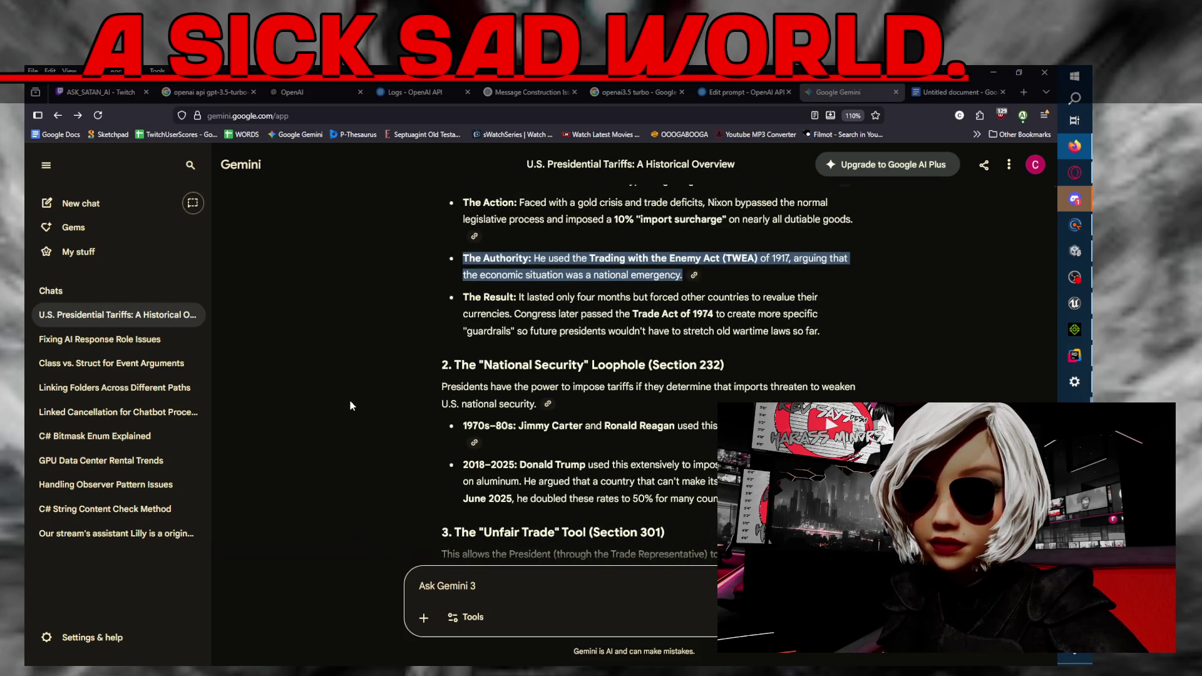
pyautogui.scroll(-1, 350, 401)
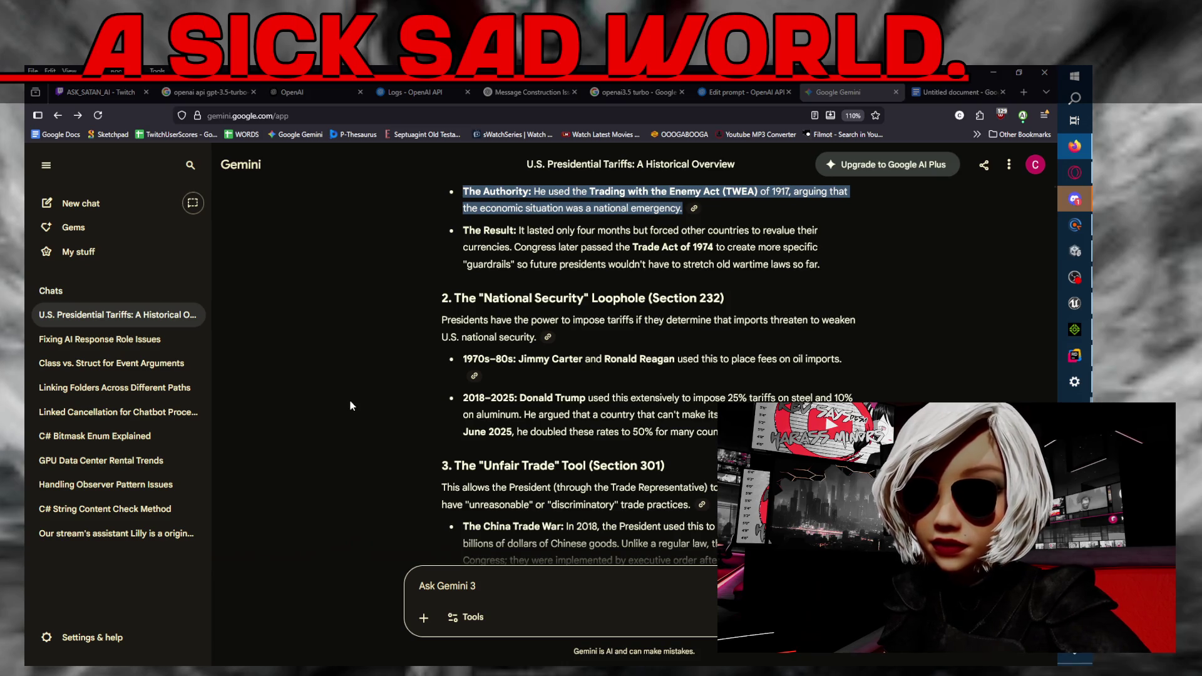
pyautogui.scroll(-1, 350, 398)
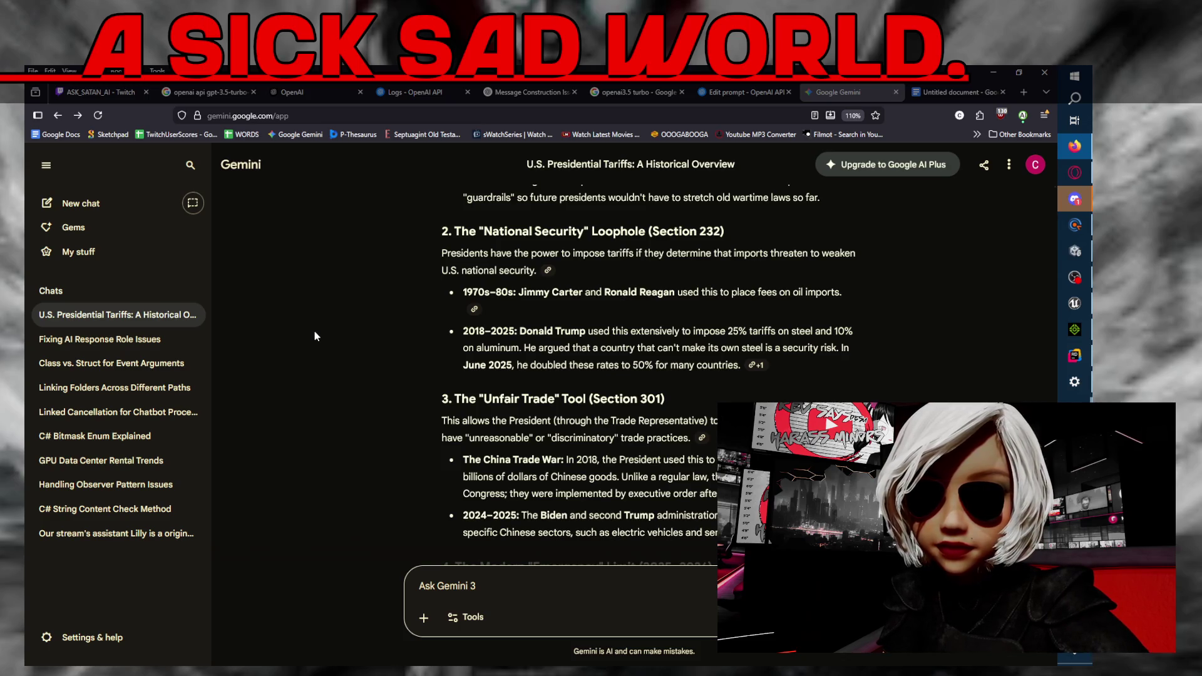
pyautogui.scroll(-2, 322, 339)
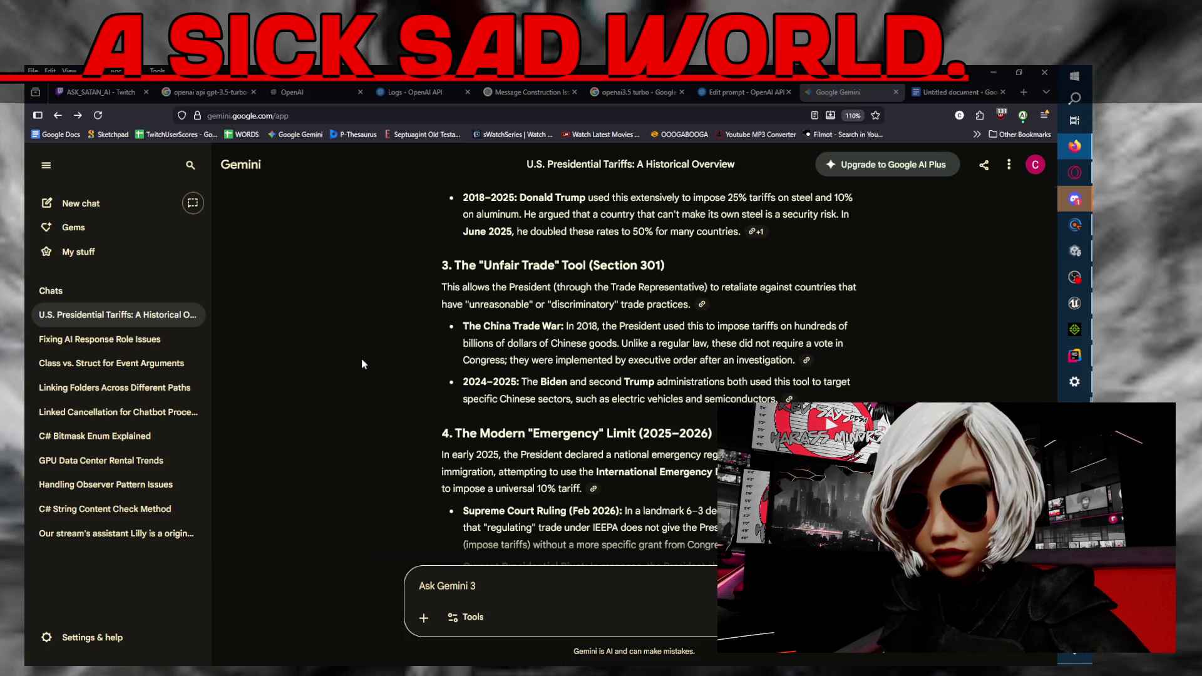
pyautogui.scroll(-2, 362, 360)
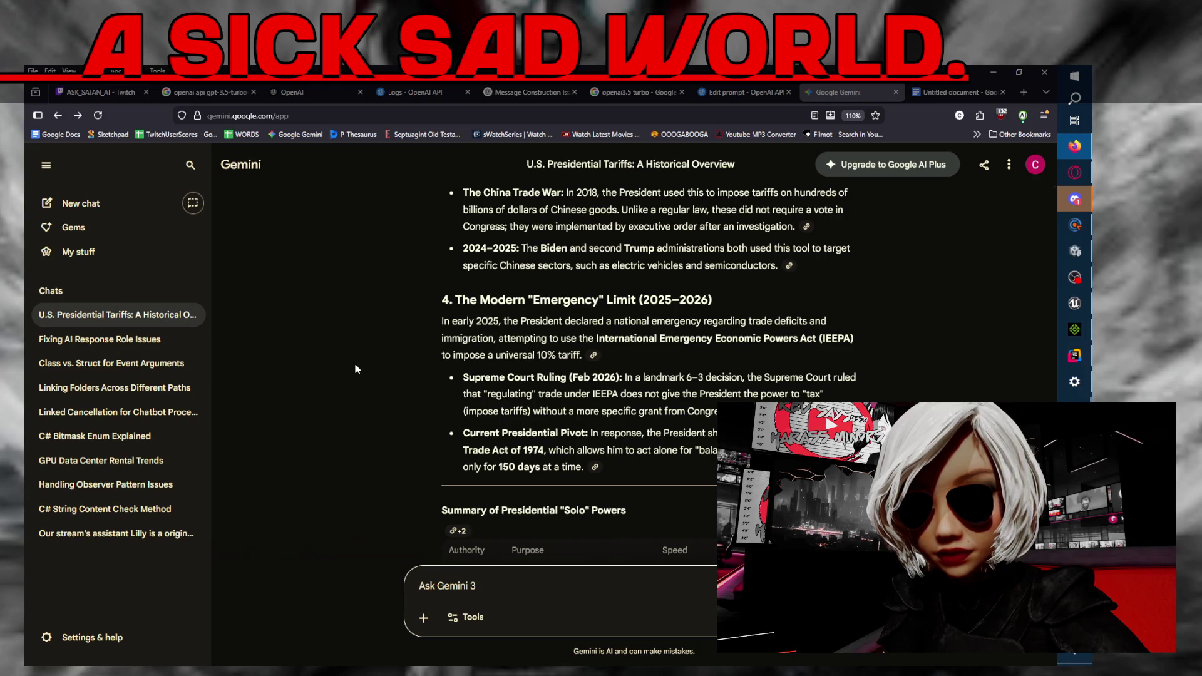
pyautogui.scroll(-2, 355, 365)
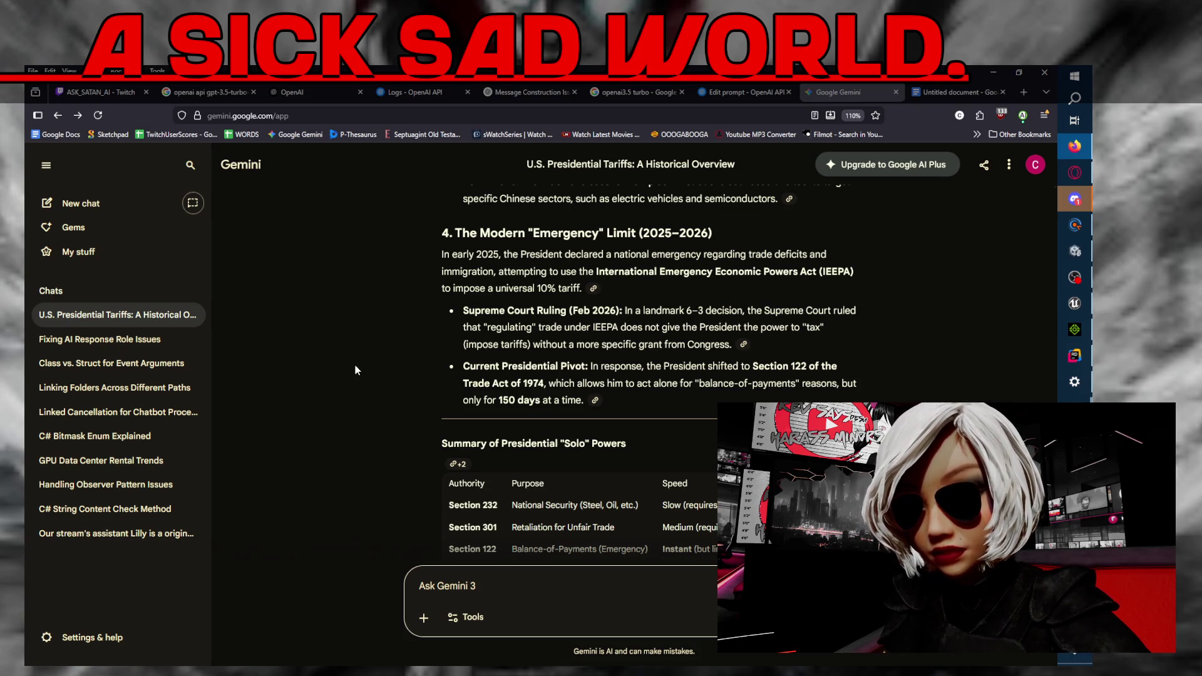
pyautogui.scroll(2, 355, 377)
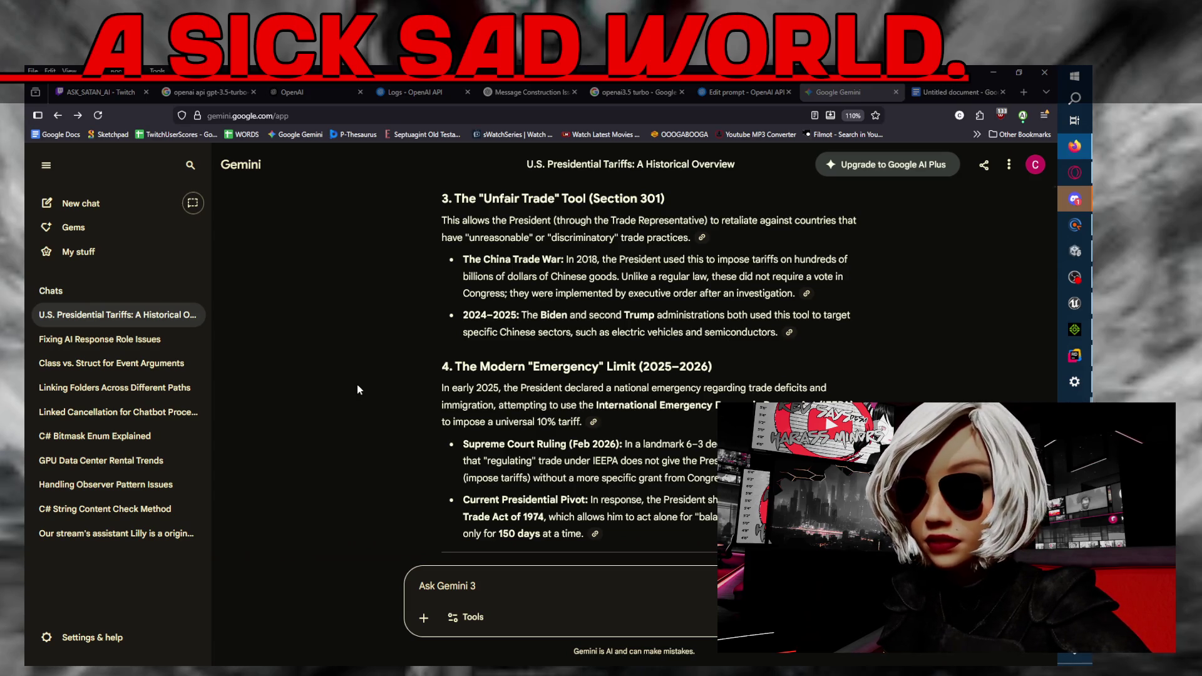
pyautogui.scroll(-4, 348, 404)
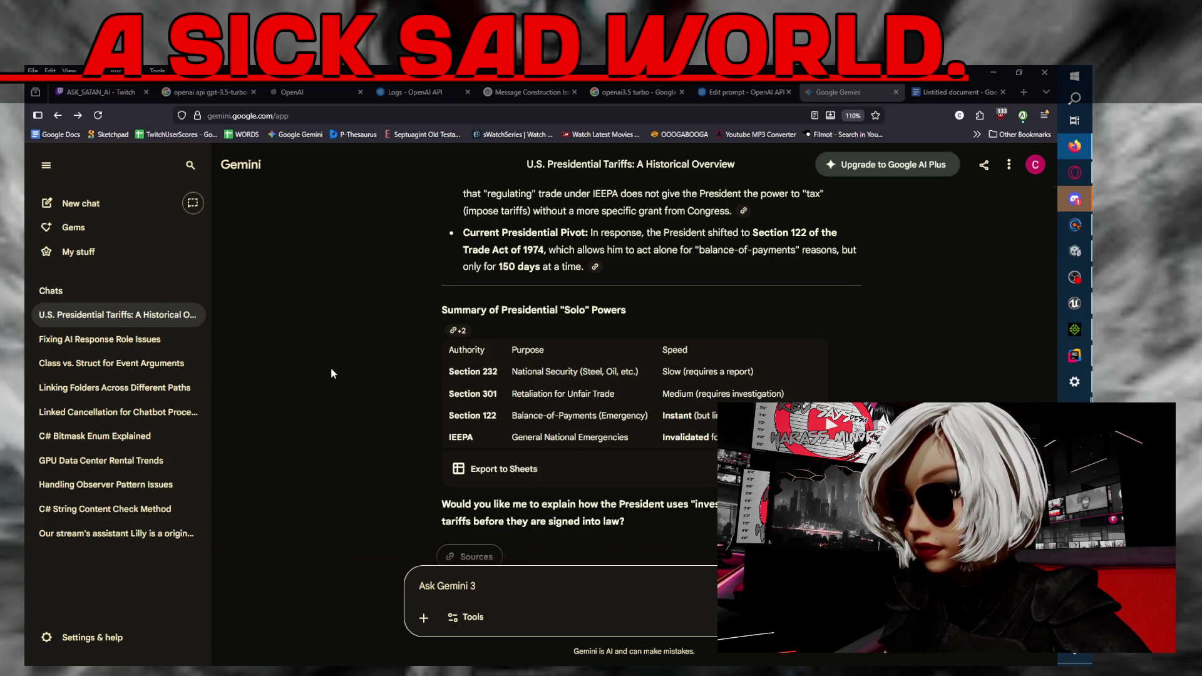
pyautogui.scroll(2, 344, 433)
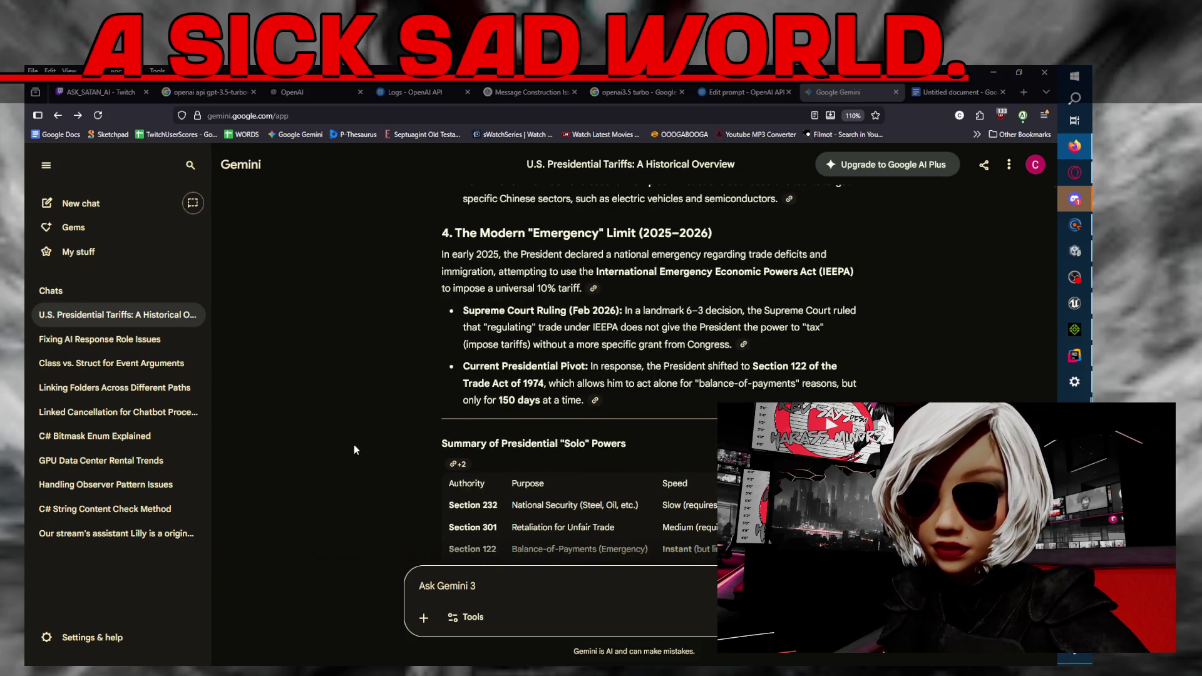
pyautogui.scroll(3, 355, 449)
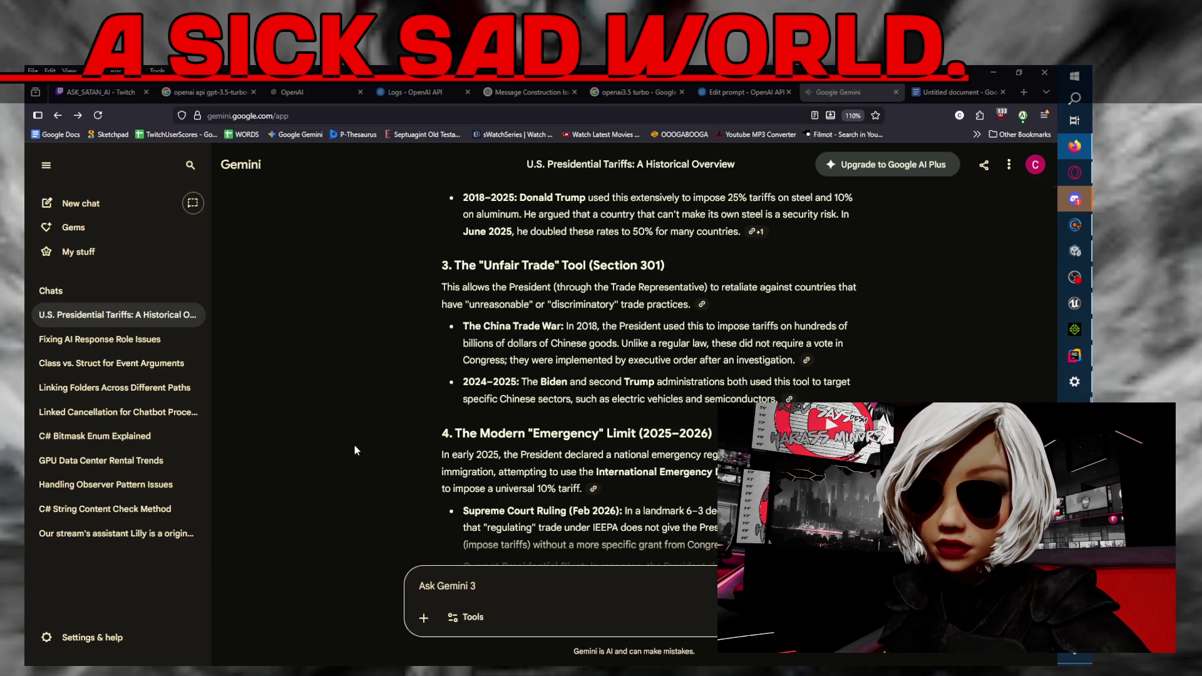
pyautogui.scroll(2, 354, 450)
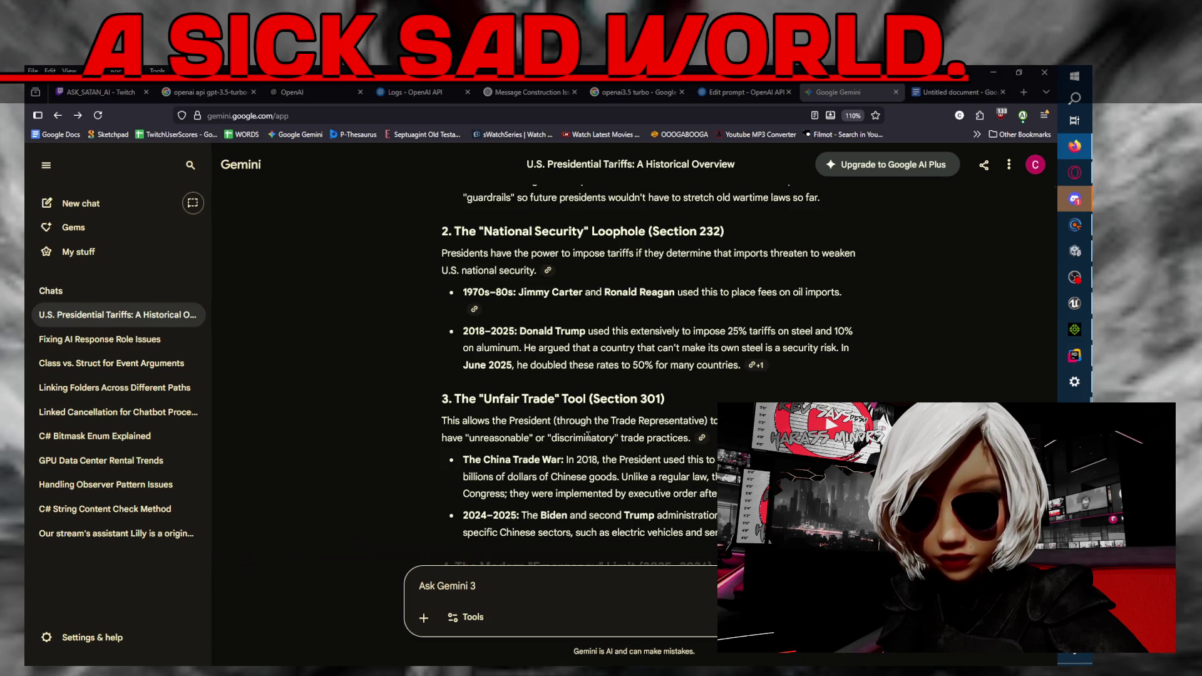
pyautogui.moveTo(475, 311)
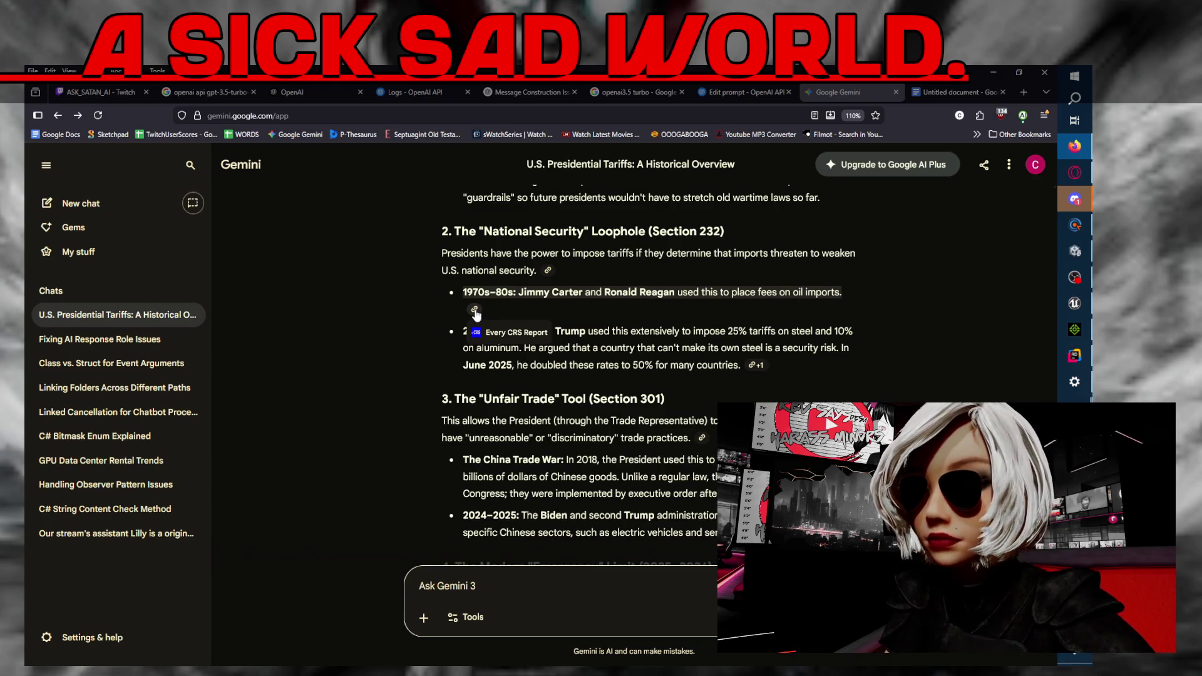
pyautogui.click(475, 310)
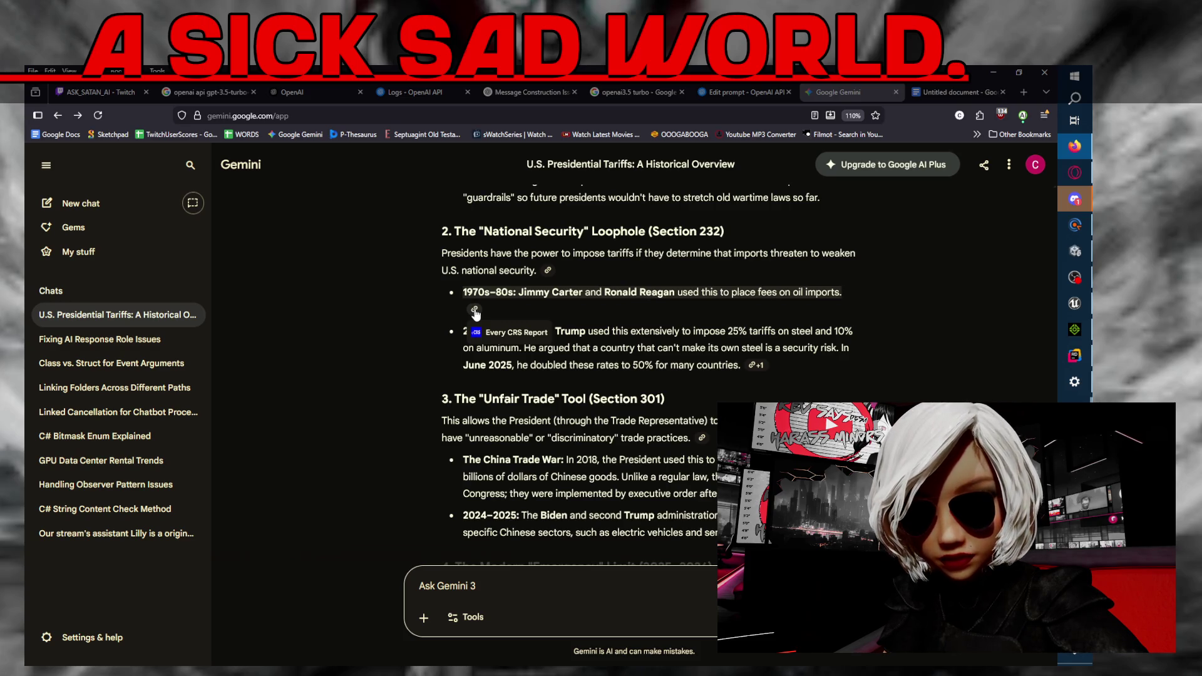
pyautogui.scroll(1, 383, 346)
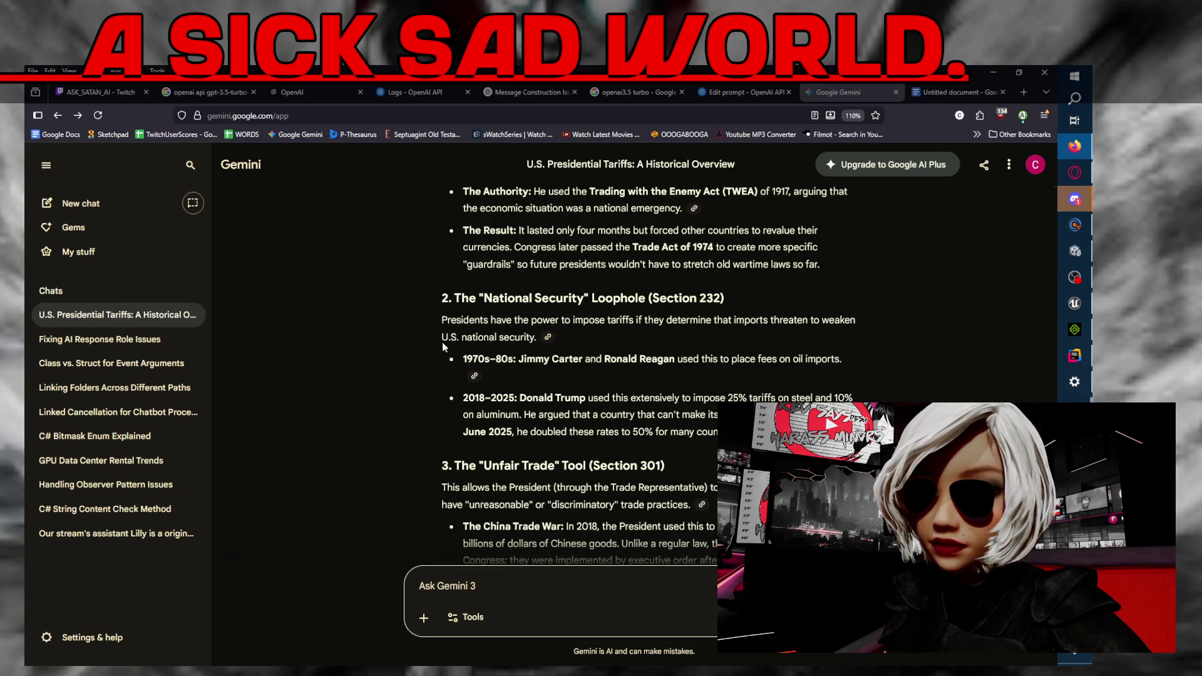
pyautogui.moveTo(475, 375)
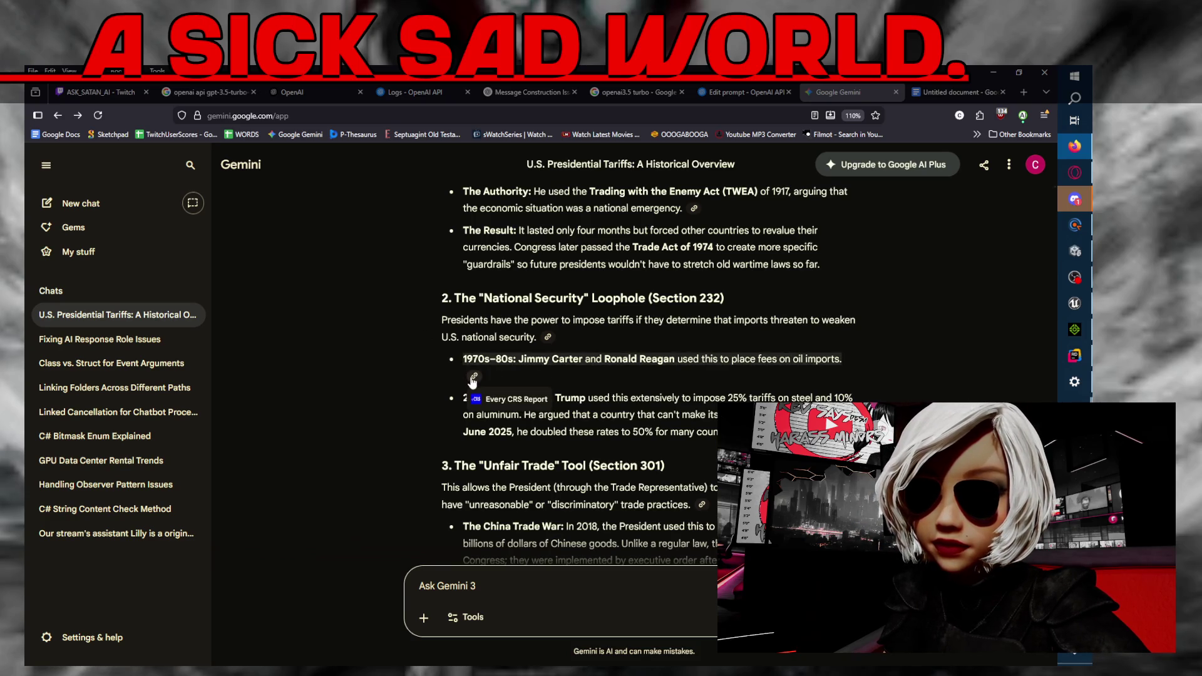
pyautogui.click(495, 398)
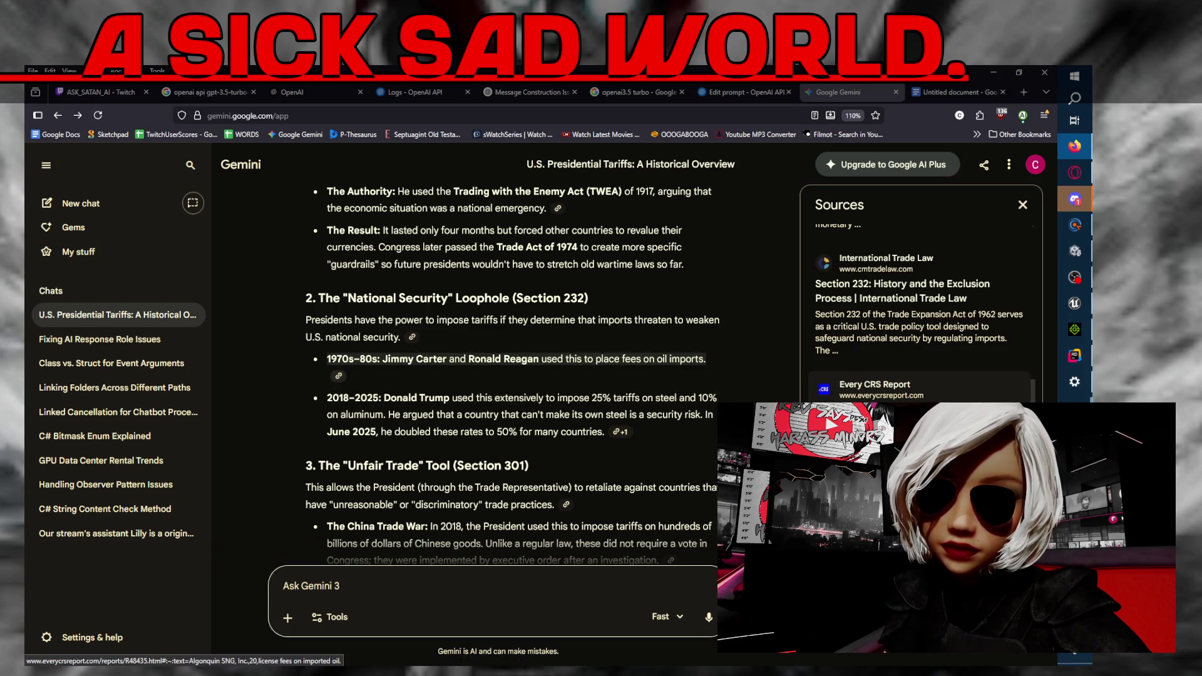
# - Open the Every CRS Report source cited for the Carter and Reagan oil-import claim
pyautogui.click(683, 363)
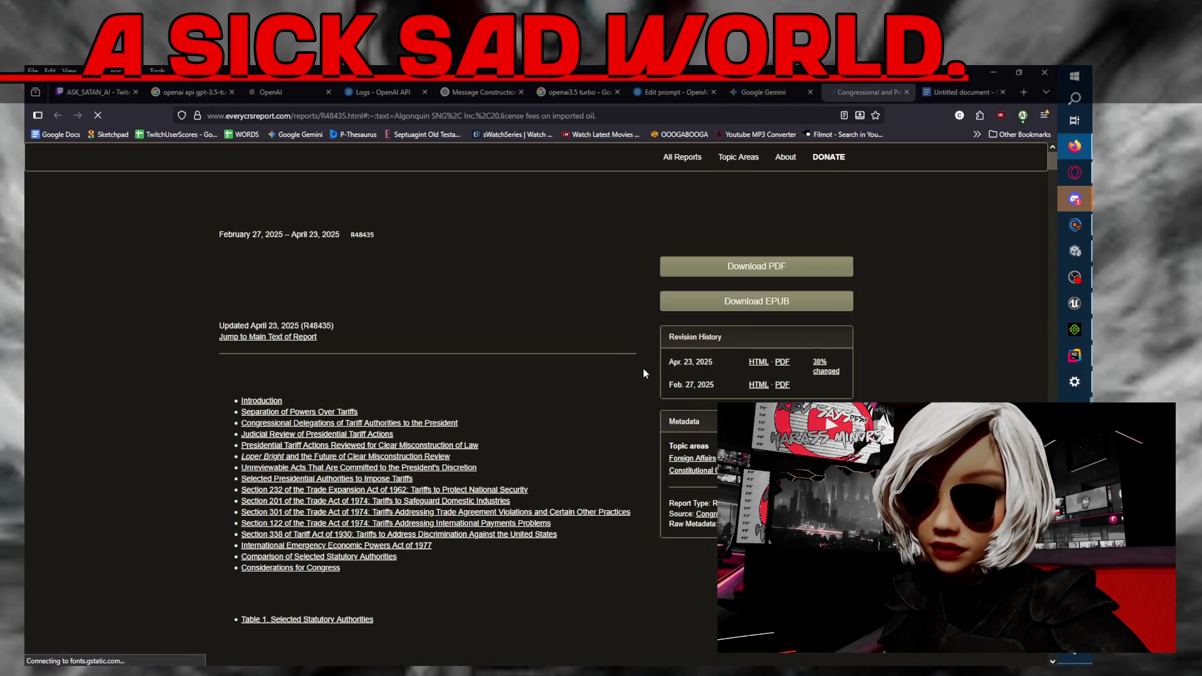
# - Jump to the report's 'Judicial Review of Presidential Tariff Actions' section from the Contents
pyautogui.scroll(-2, 118, 305)
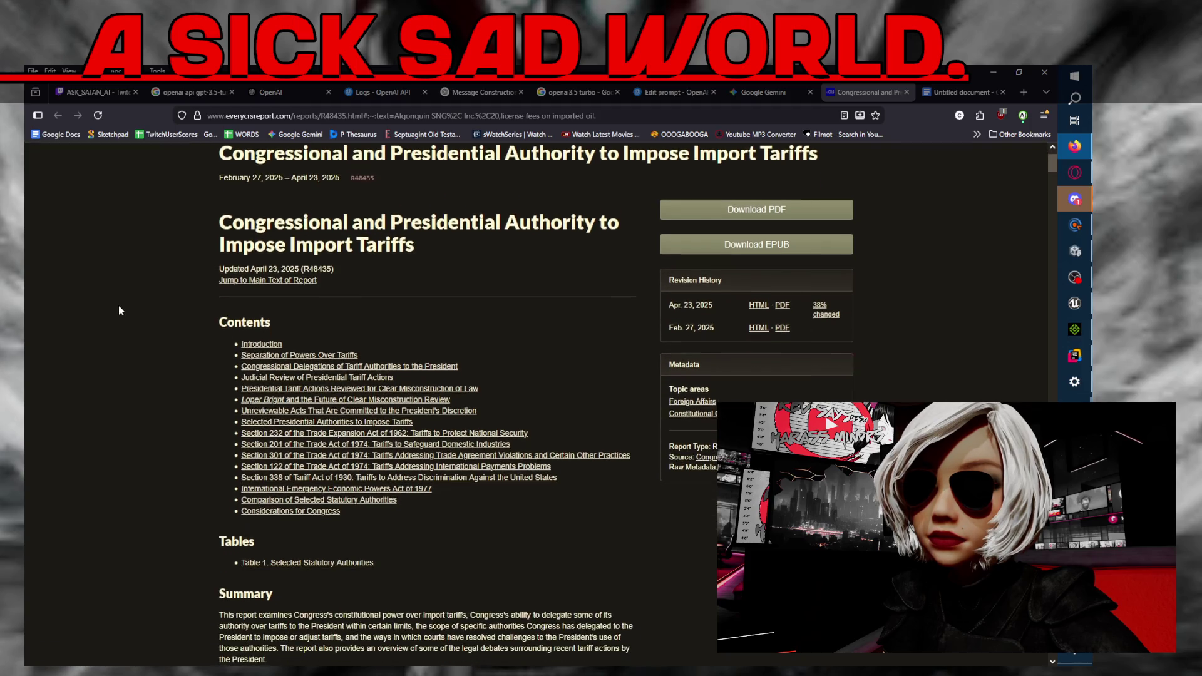
pyautogui.scroll(-5, 117, 311)
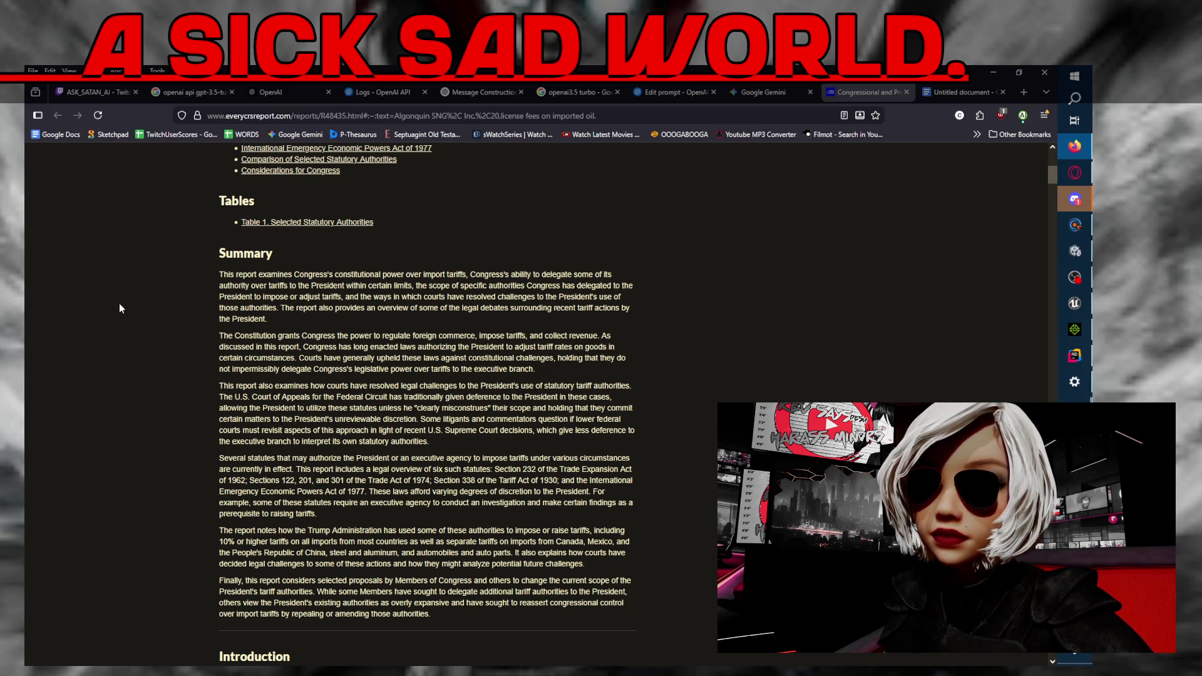
pyautogui.scroll(4, 141, 331)
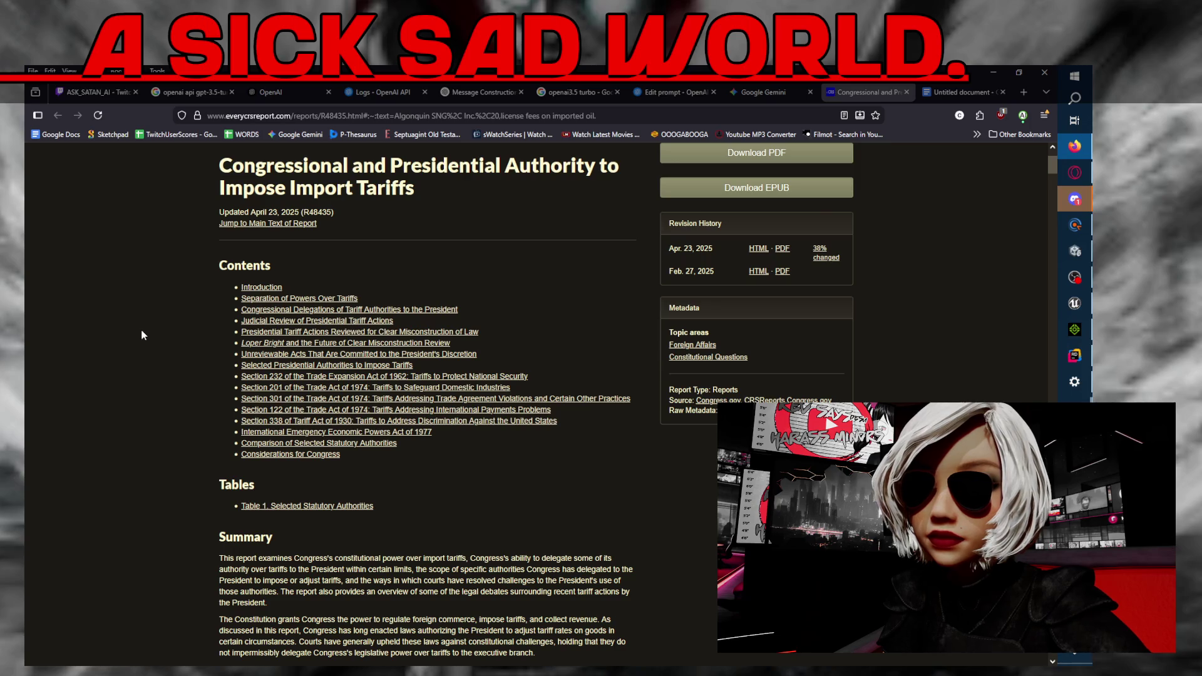
pyautogui.click(271, 321)
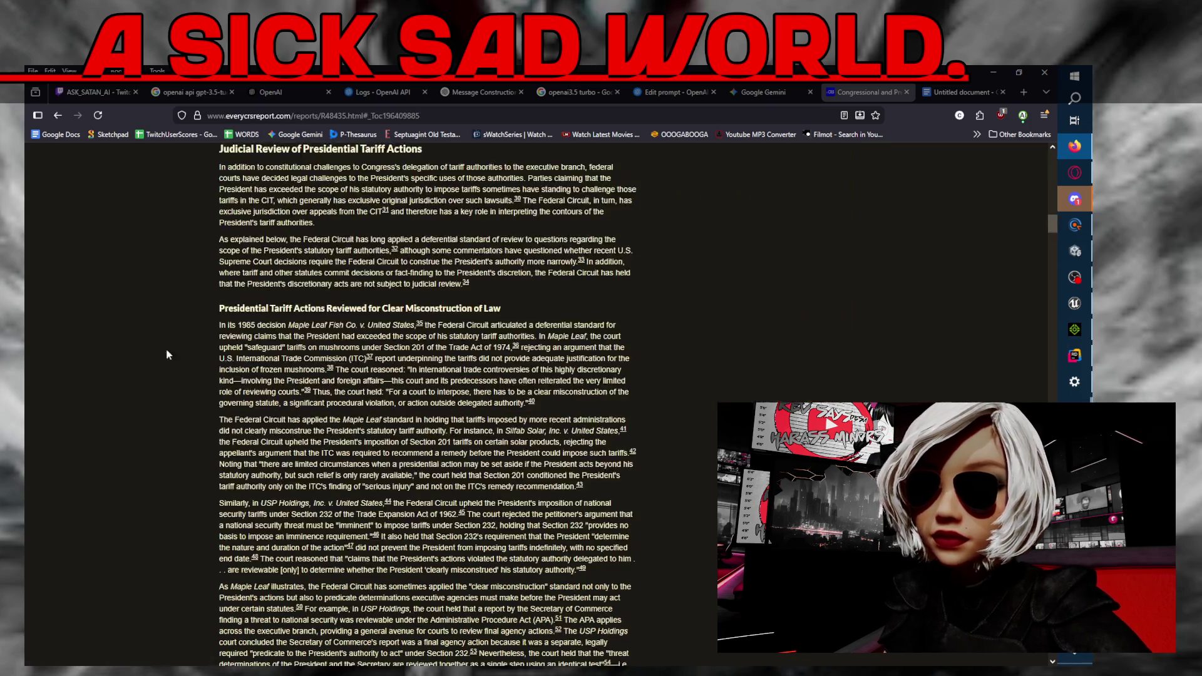
# - Read the passage on the 1985 Maple Leaf ruling, then return to the Gemini tariff chat
pyautogui.scroll(-2, 152, 349)
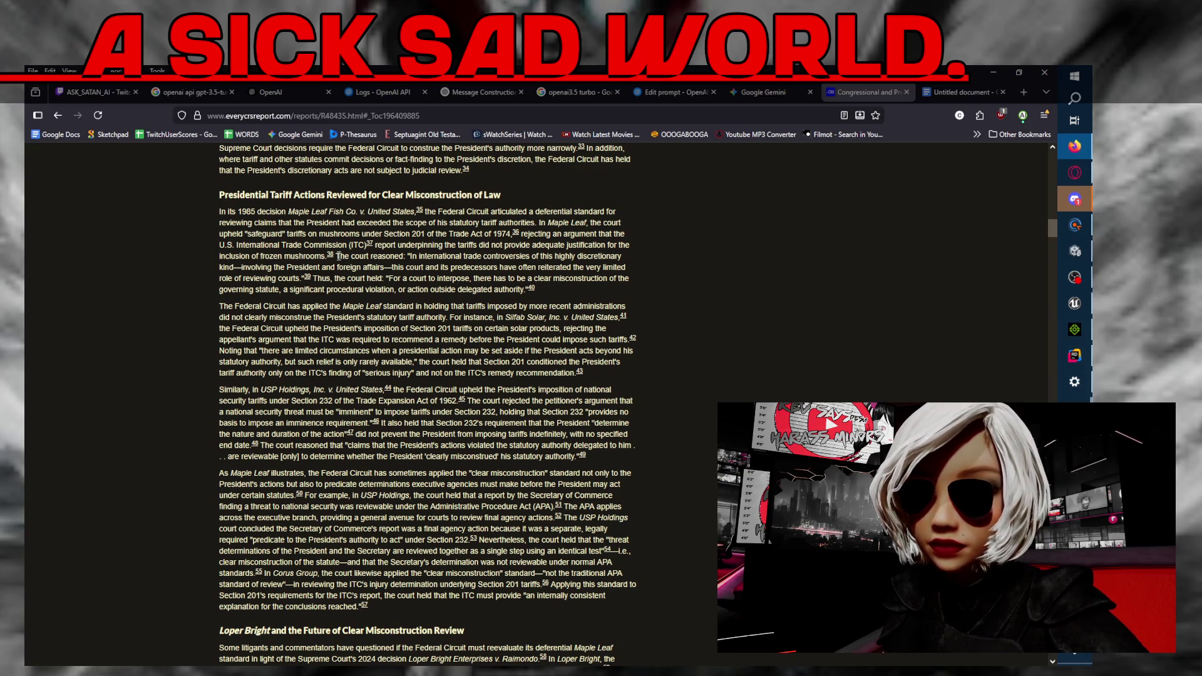
pyautogui.moveTo(321, 256); pyautogui.dragTo(239, 213)
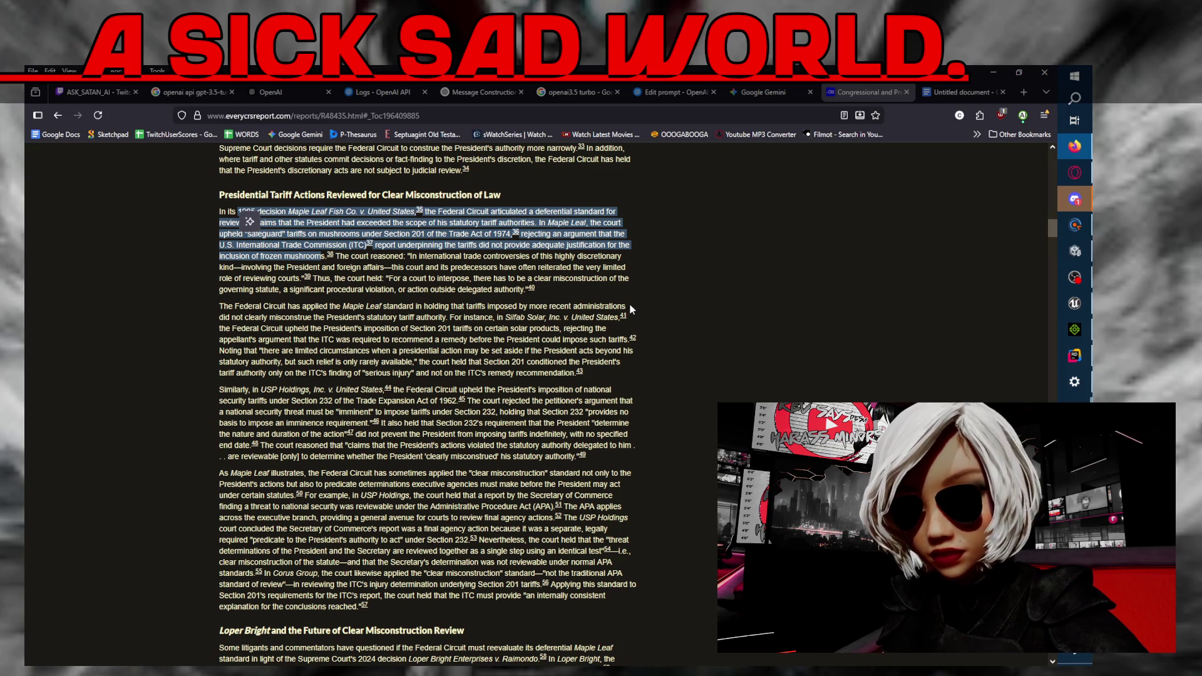
pyautogui.click(606, 294)
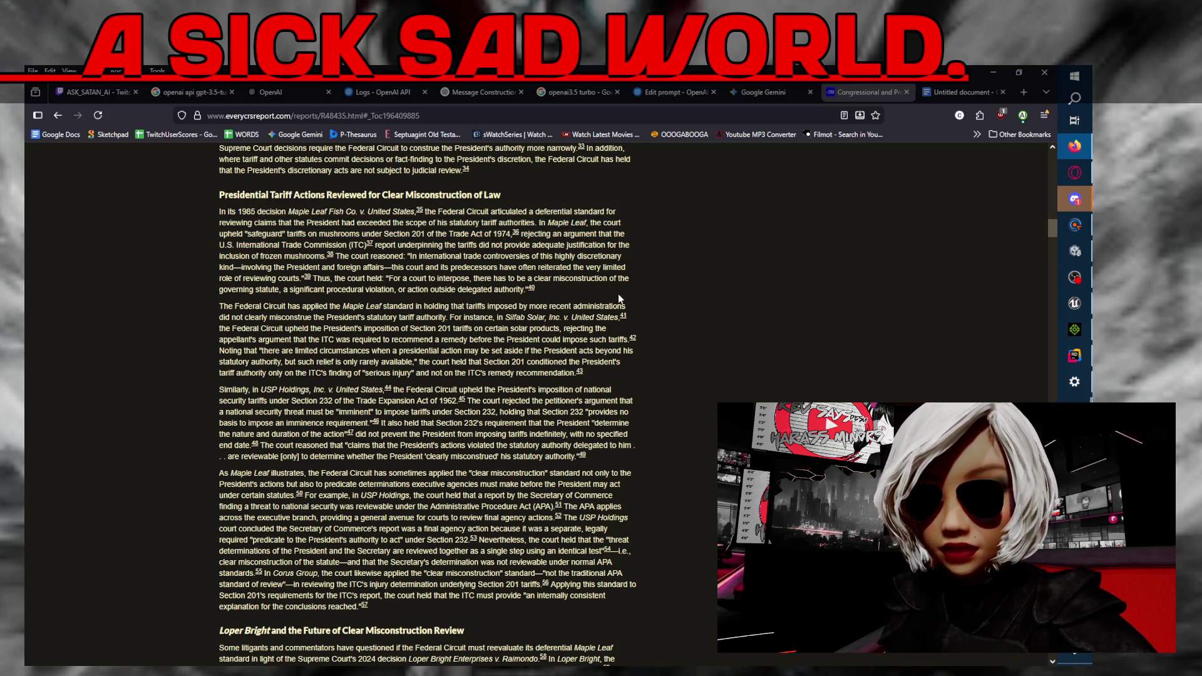
pyautogui.click(761, 92)
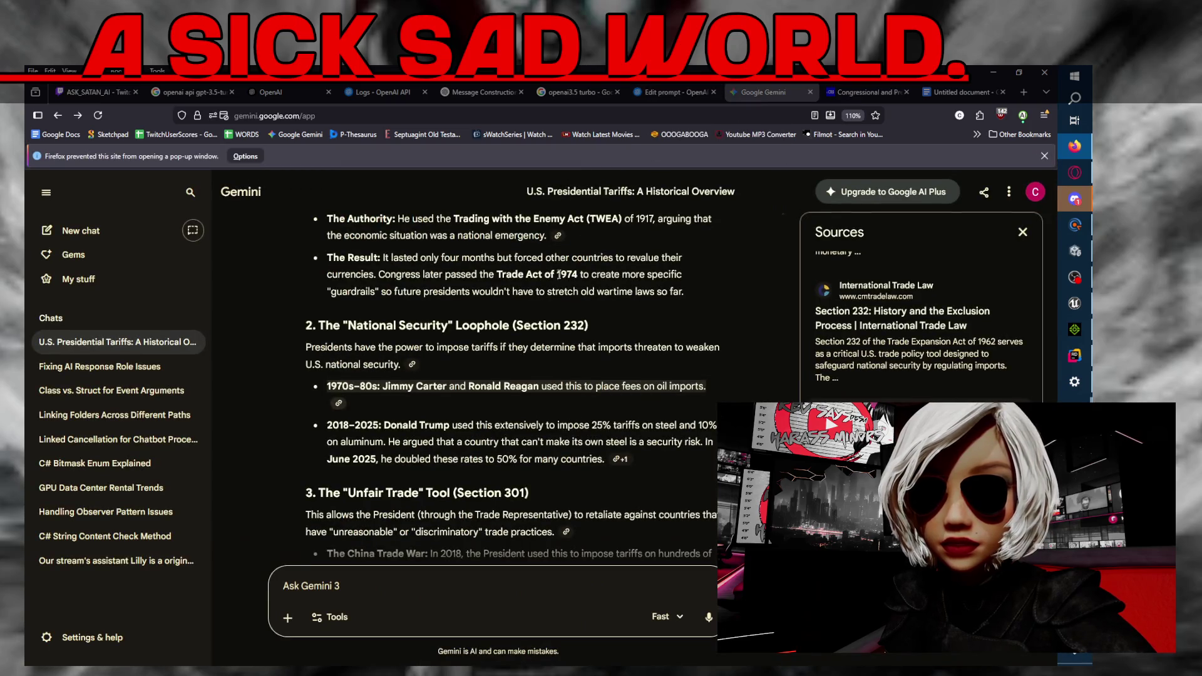
# - Scroll through Gemini's tariff overview to the Reciprocity & Free Trade Era (1934–2016) section
pyautogui.scroll(5, 495, 291)
pyautogui.scroll(4, 275, 344)
pyautogui.scroll(6, 273, 346)
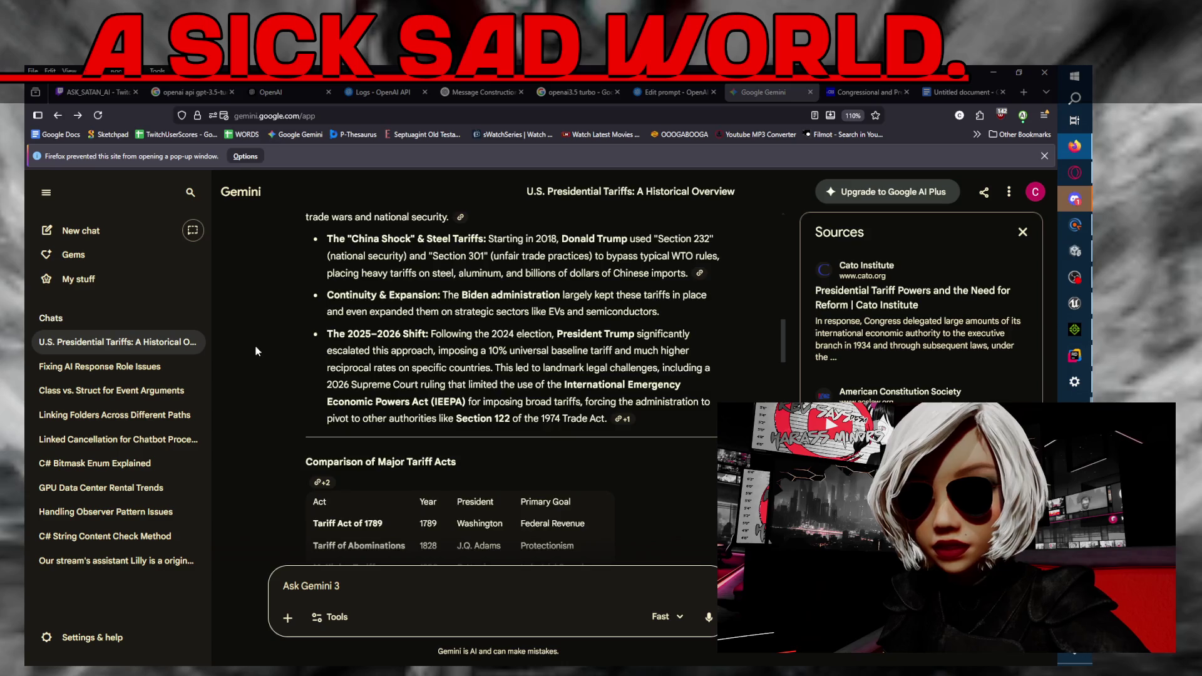
pyautogui.scroll(5, 256, 352)
pyautogui.scroll(10, 255, 351)
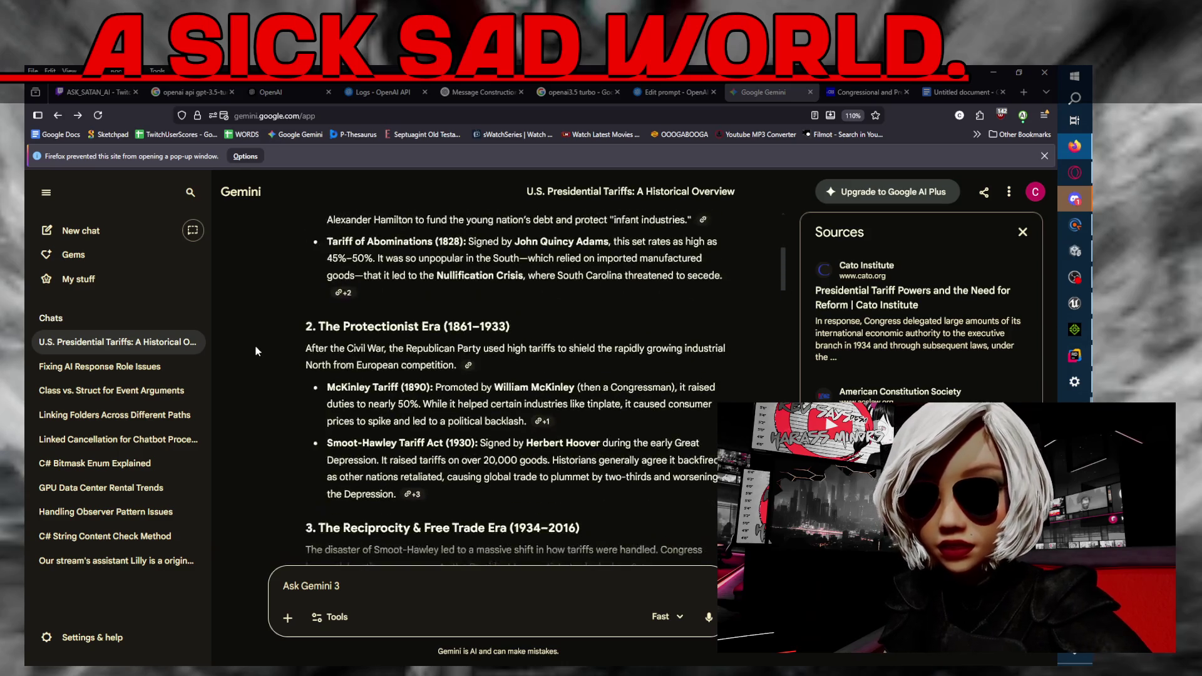
pyautogui.scroll(-4, 256, 351)
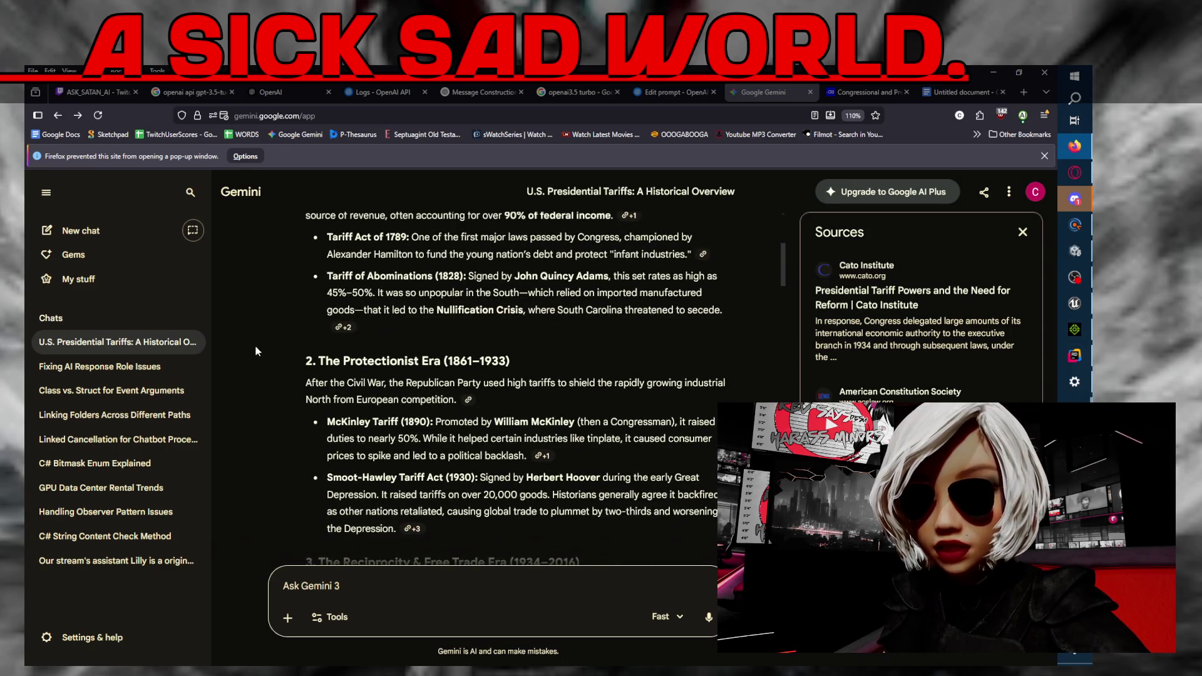
pyautogui.scroll(6, 255, 351)
pyautogui.scroll(-7, 256, 351)
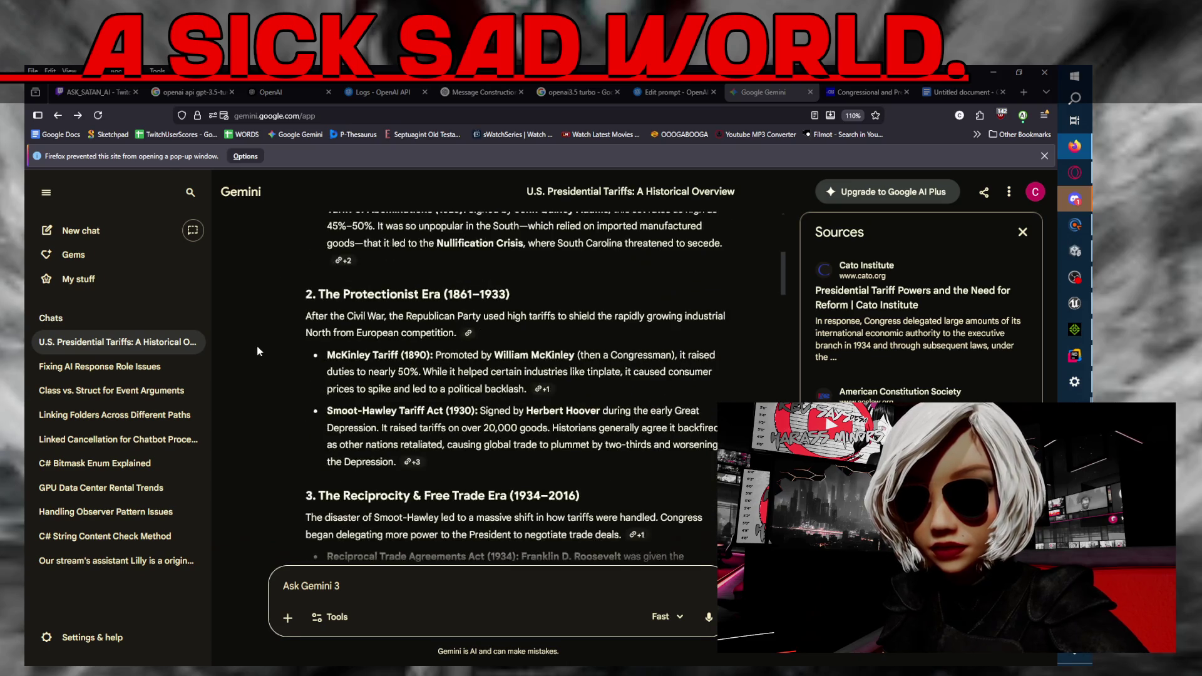
pyautogui.scroll(-5, 256, 352)
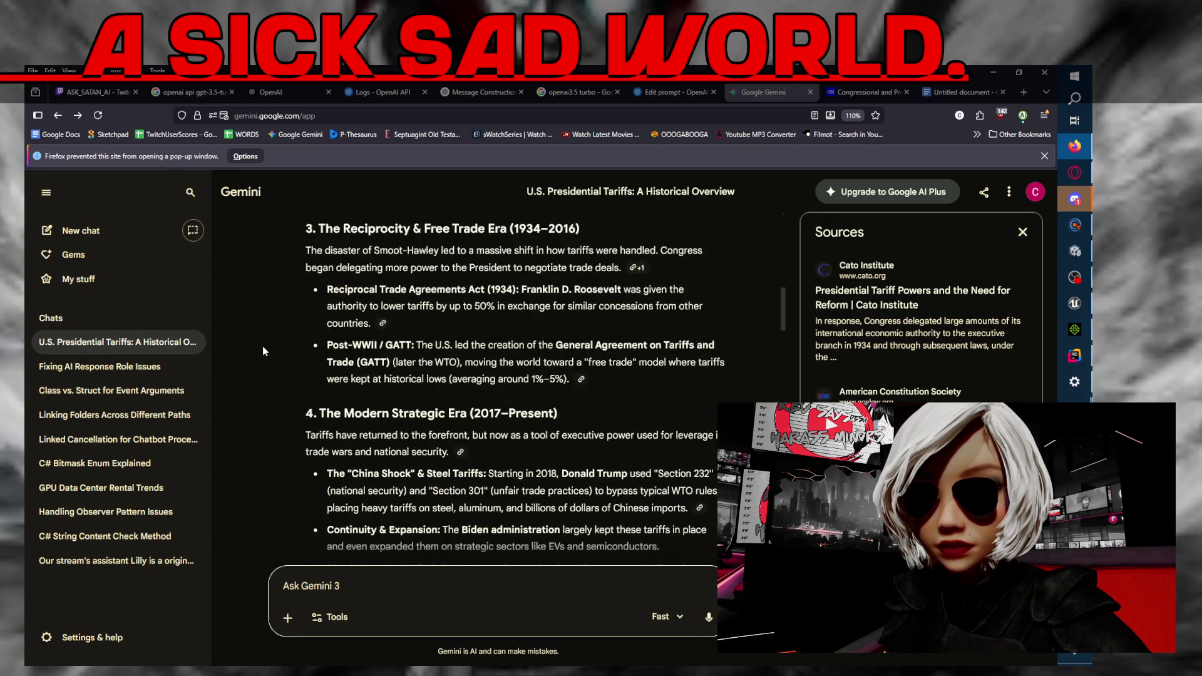
pyautogui.scroll(-3, 263, 351)
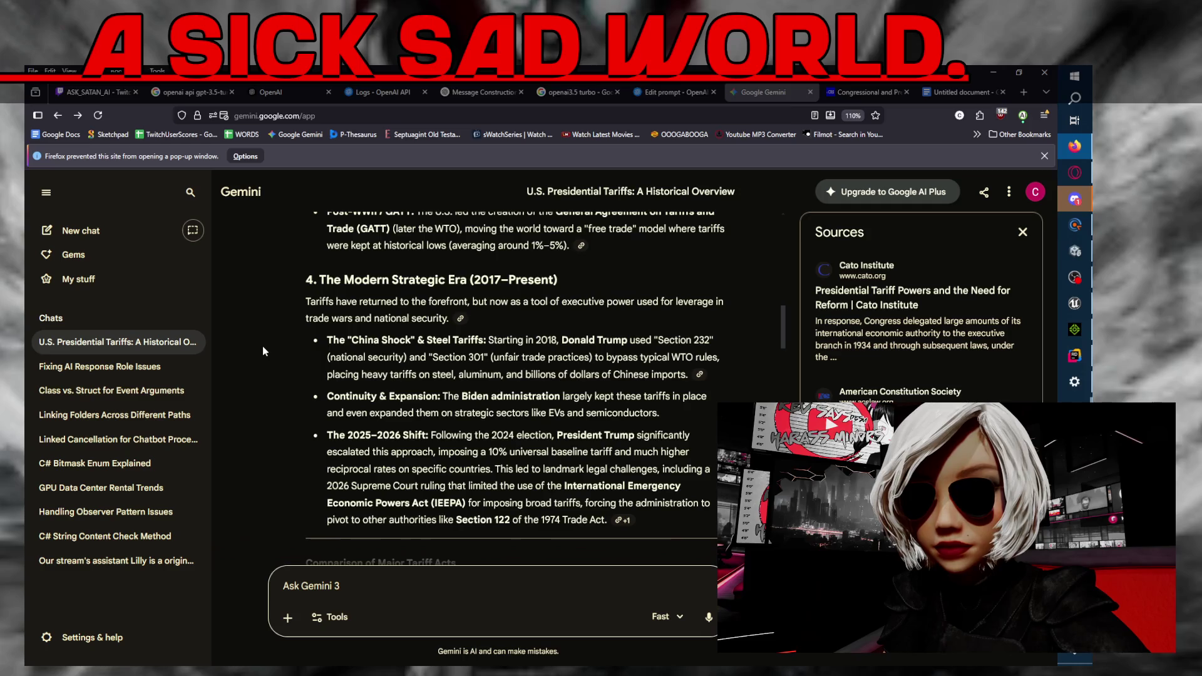
pyautogui.scroll(-7, 263, 351)
pyautogui.scroll(12, 263, 350)
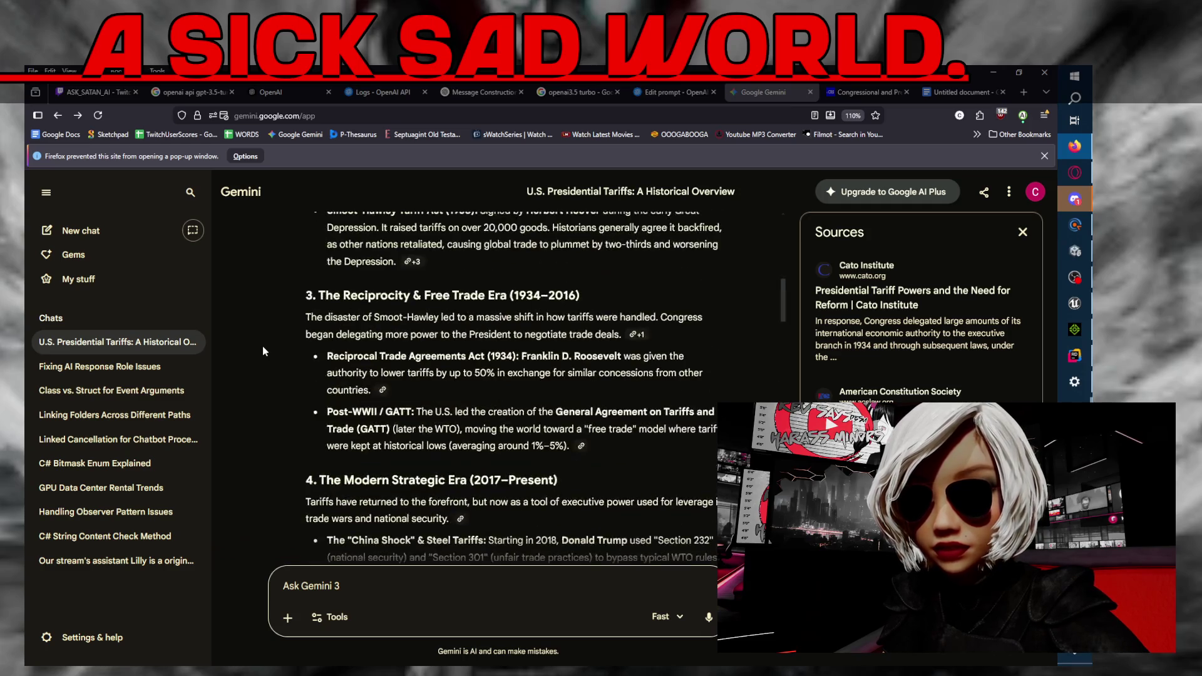
pyautogui.scroll(3, 263, 351)
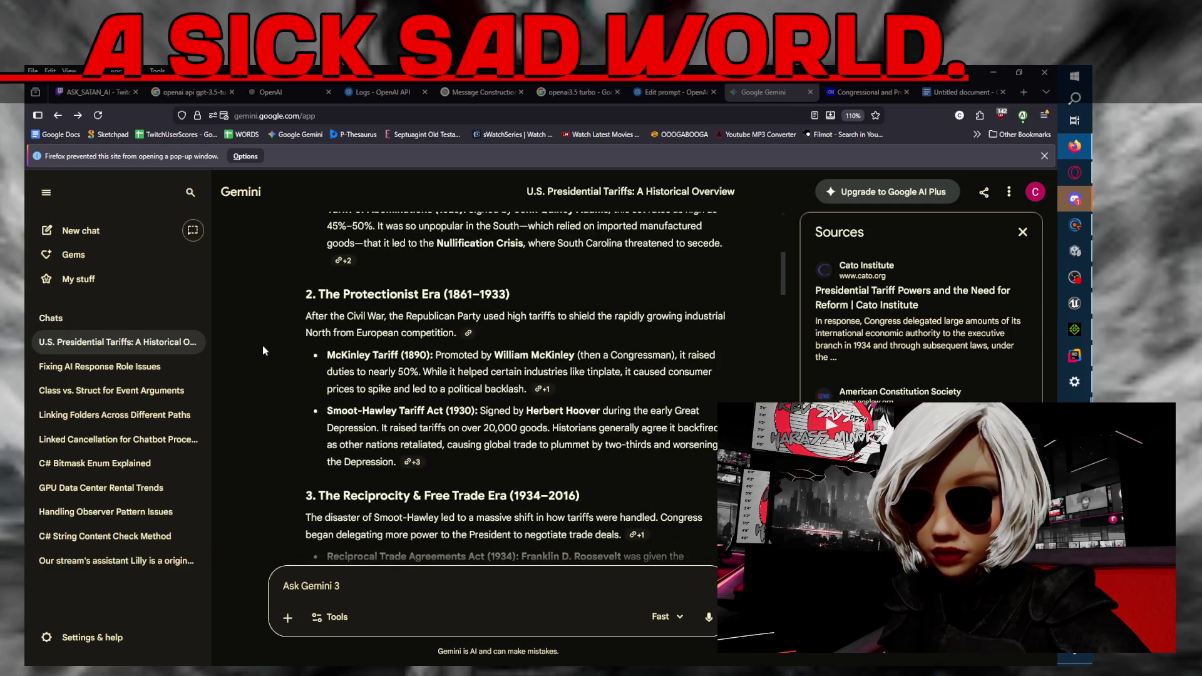
pyautogui.scroll(3, 263, 351)
pyautogui.scroll(3, 264, 347)
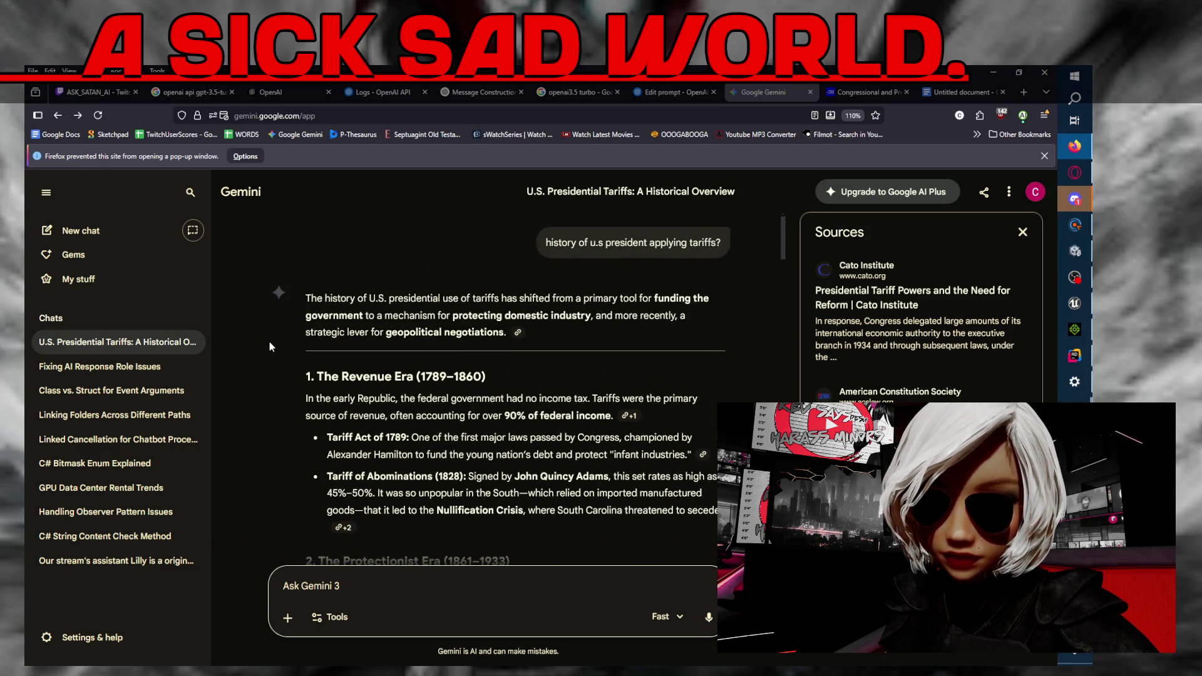
pyautogui.scroll(-1, 270, 346)
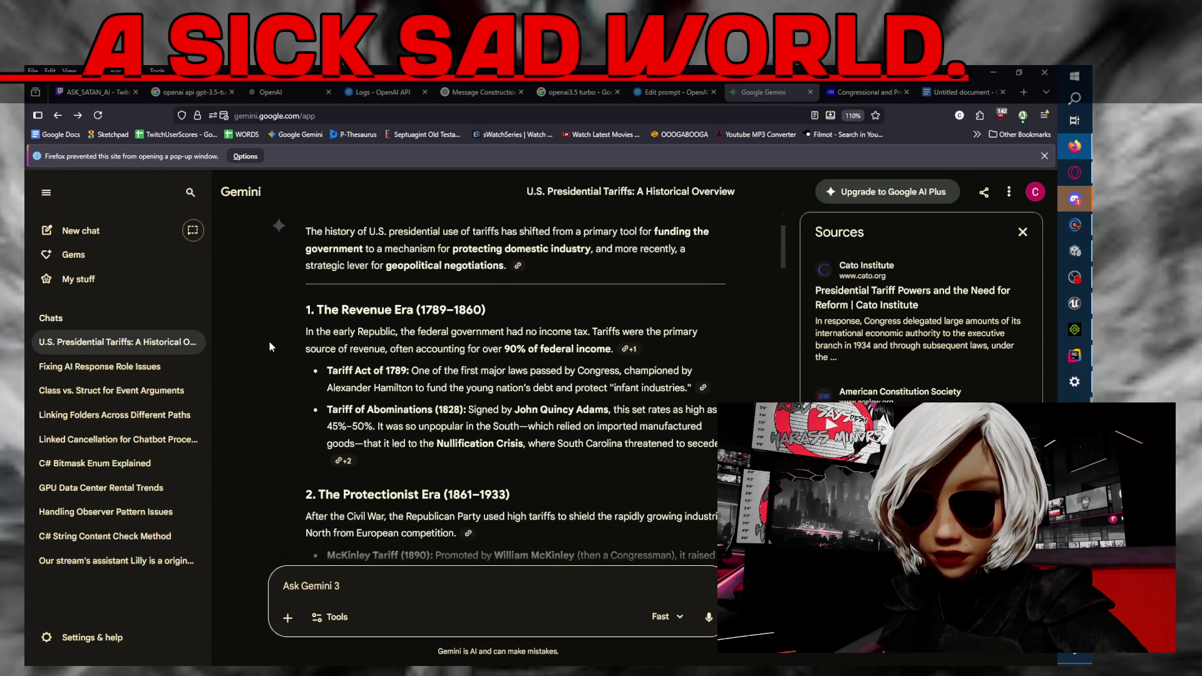
pyautogui.scroll(-1, 270, 347)
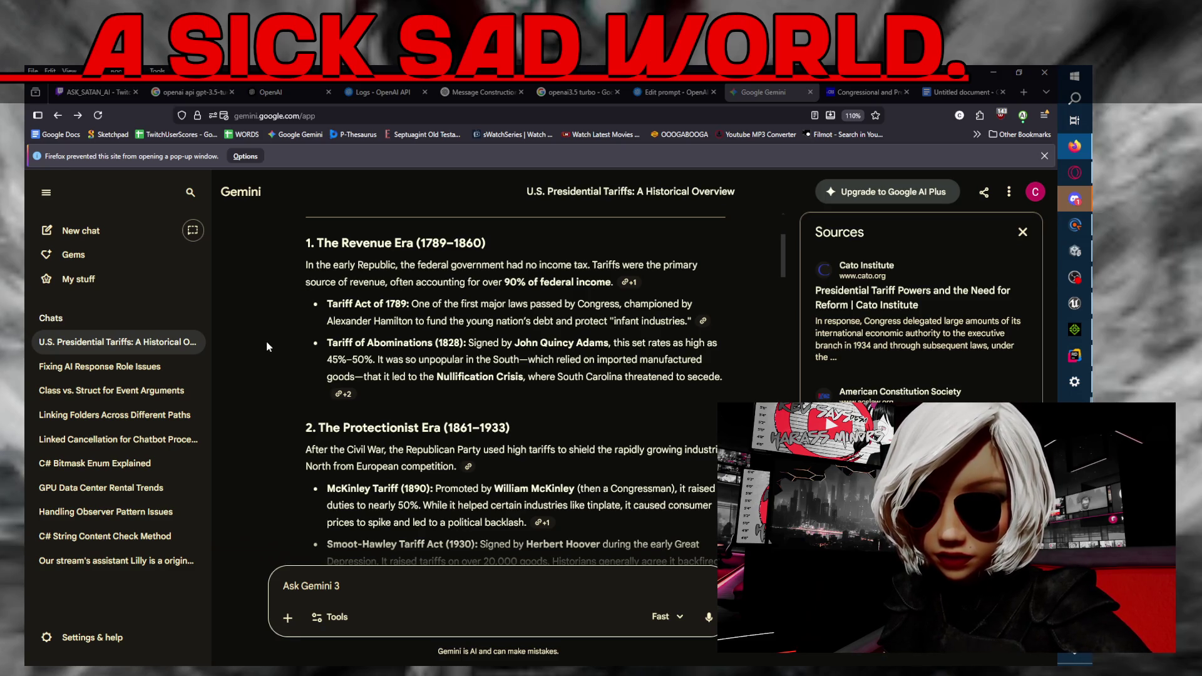
pyautogui.scroll(-1, 266, 346)
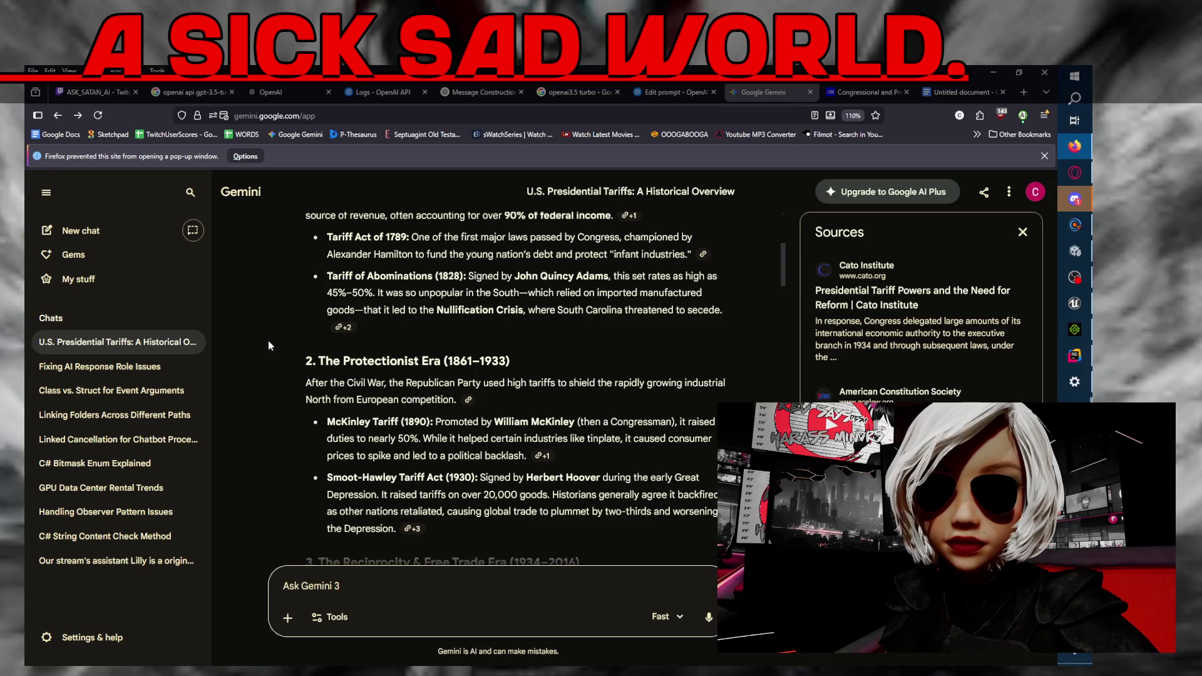
pyautogui.scroll(-3, 269, 341)
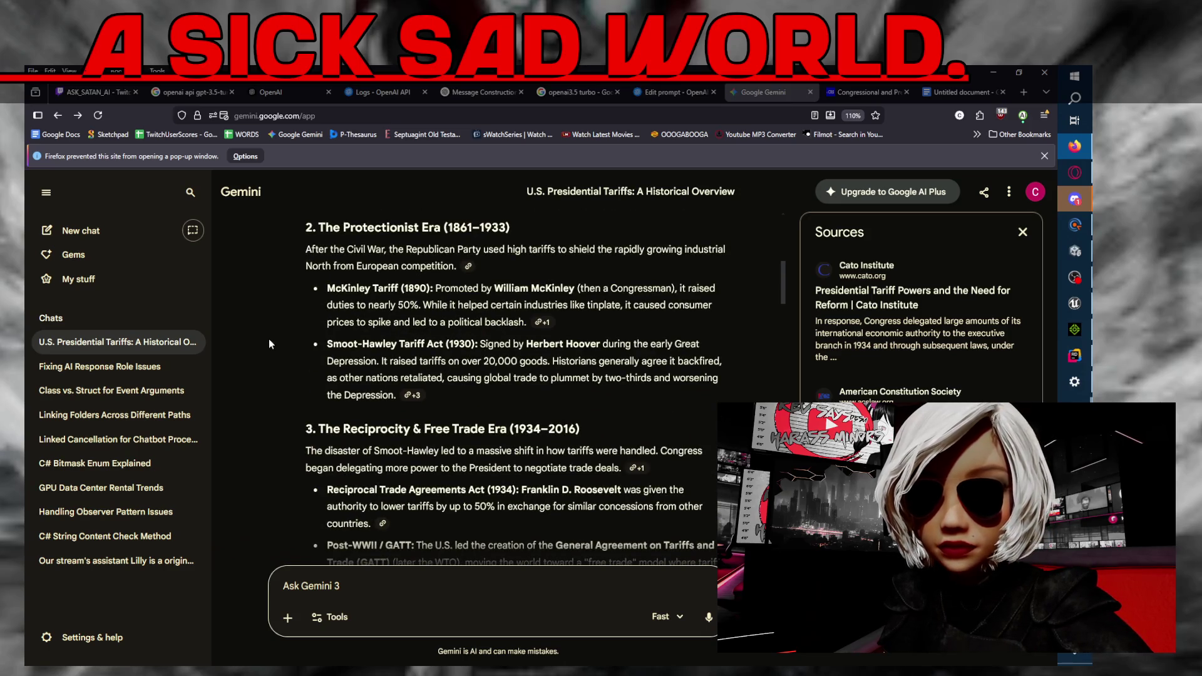
pyautogui.scroll(-5, 269, 340)
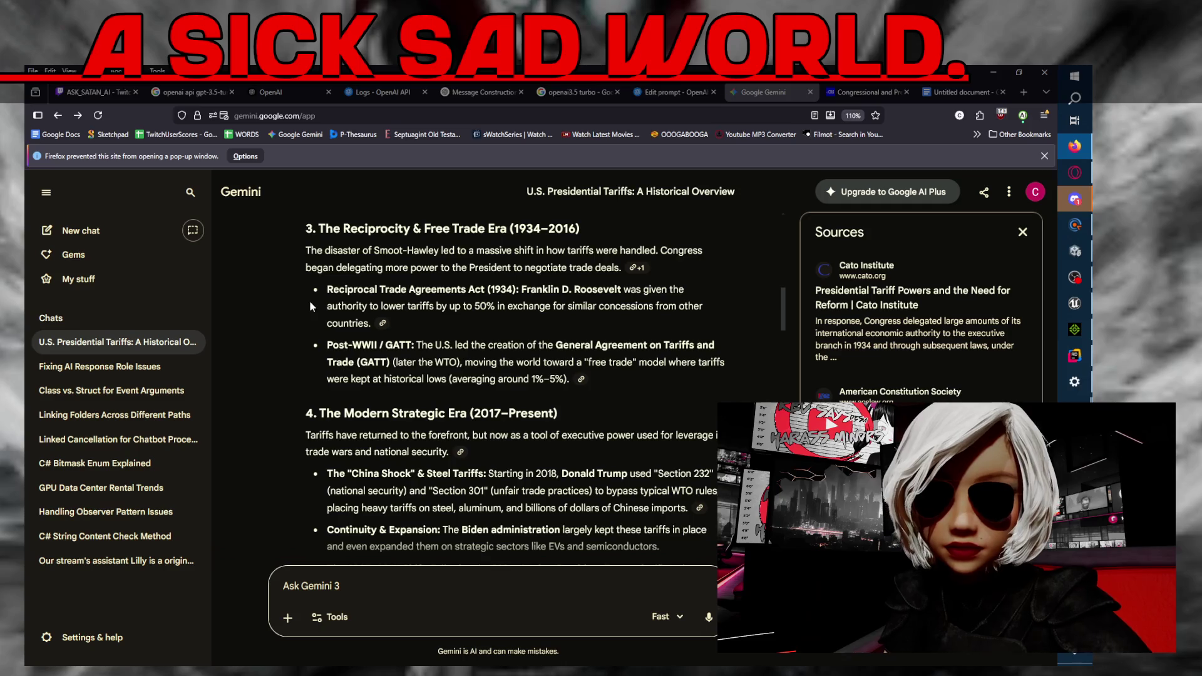
pyautogui.scroll(-2, 310, 302)
pyautogui.scroll(1, 296, 306)
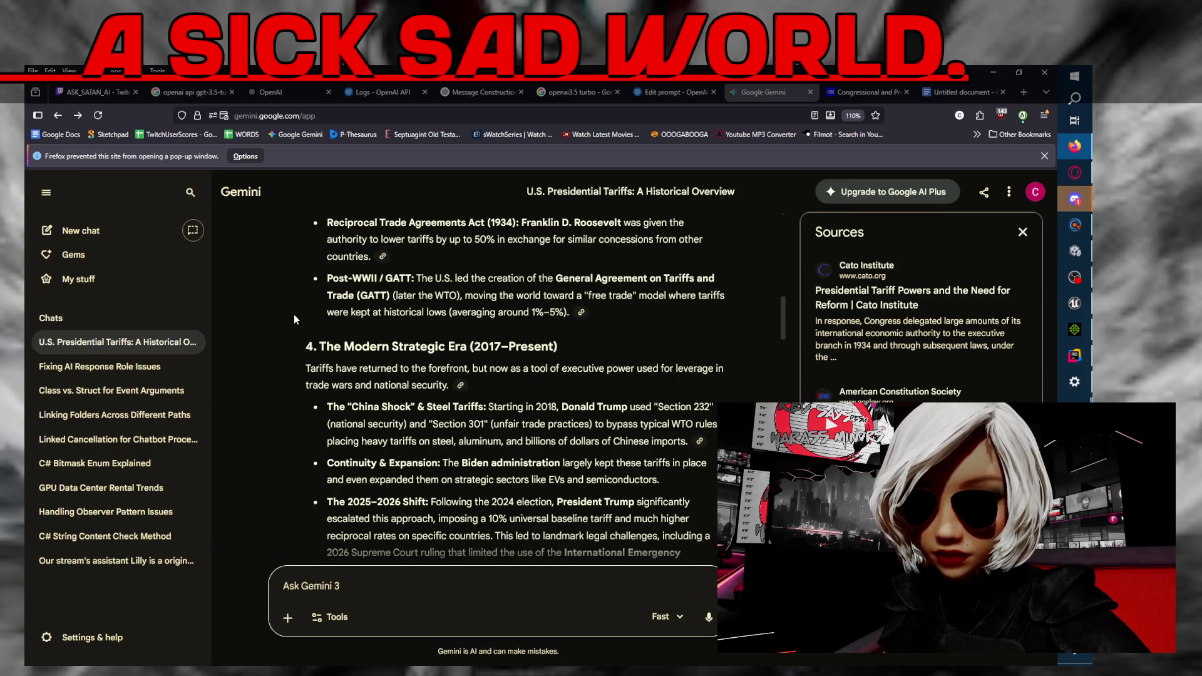
pyautogui.scroll(-2, 294, 315)
pyautogui.scroll(1, 287, 317)
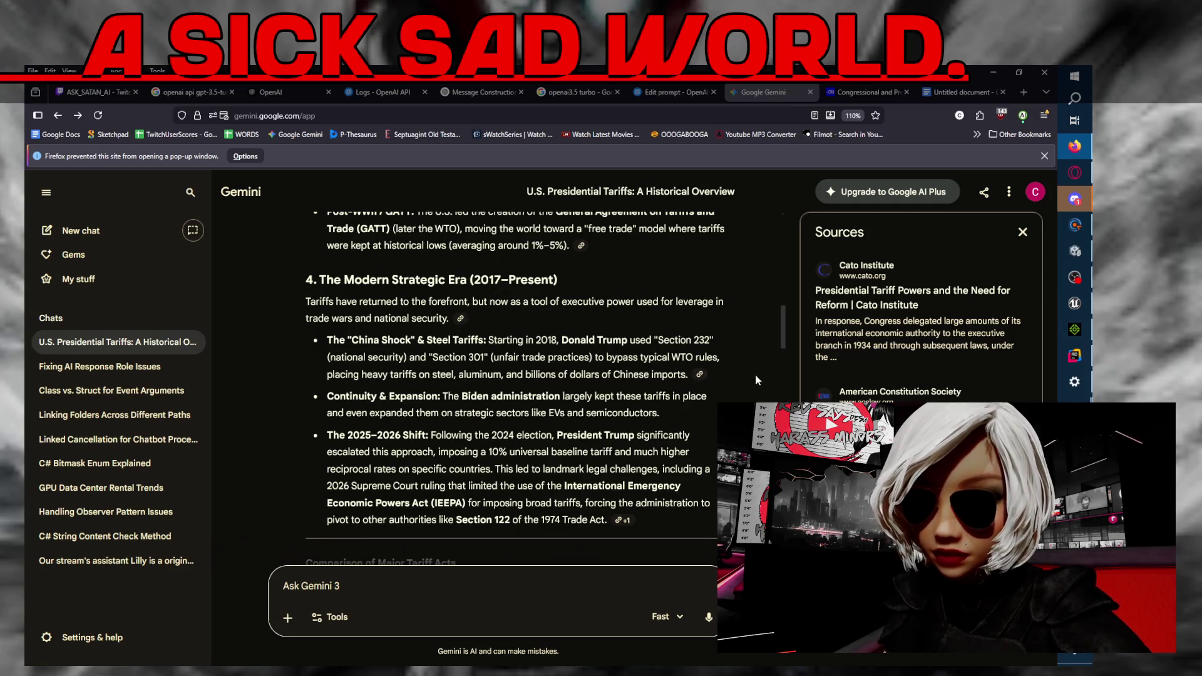
pyautogui.scroll(-2, 758, 338)
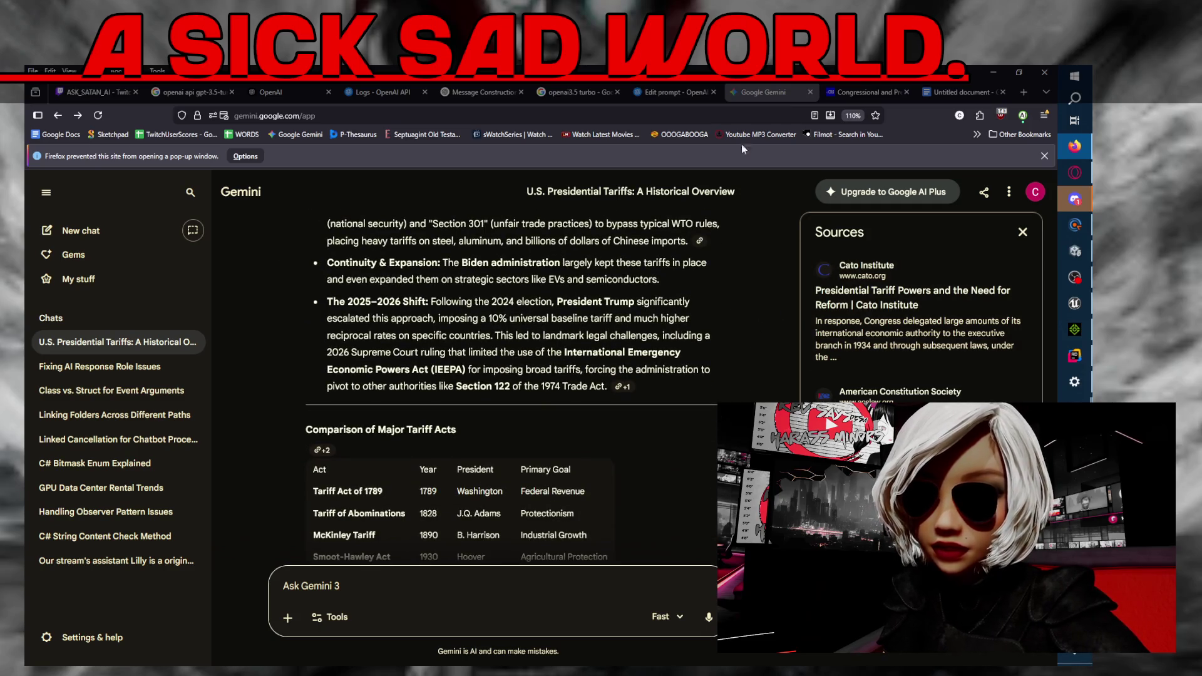
pyautogui.click(686, 91)
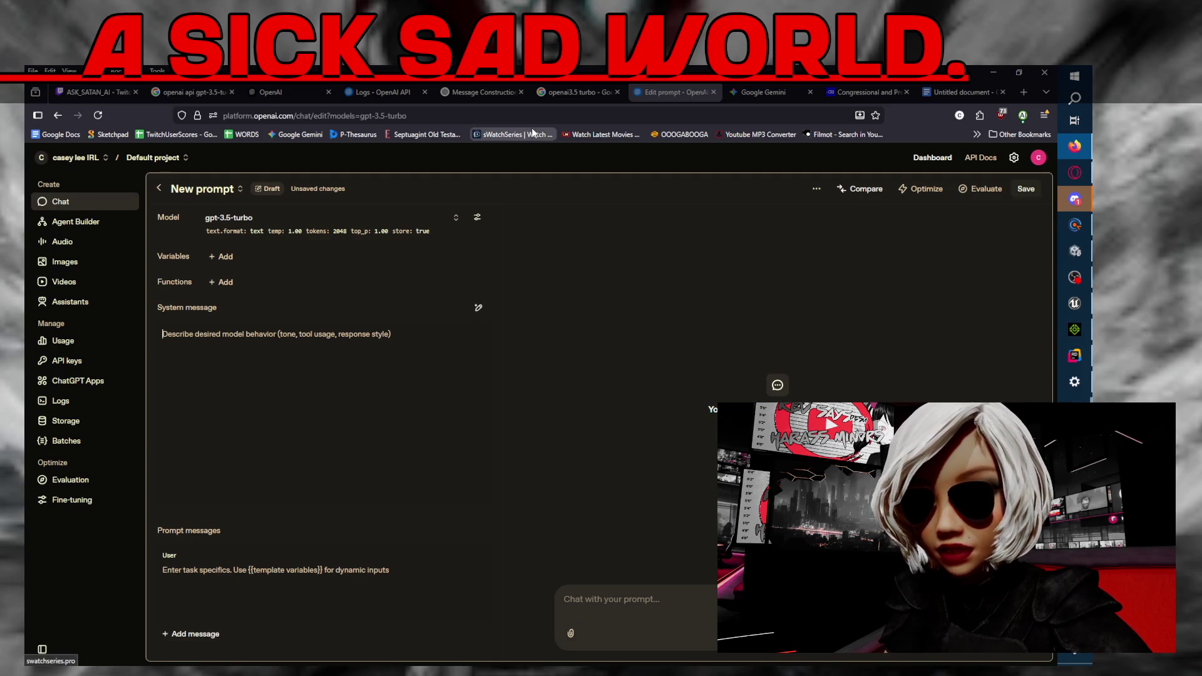
# - Glance at the gpt-3.5-turbo prompt draft, then go back to the congressional tariff report
pyautogui.moveTo(492, 106)
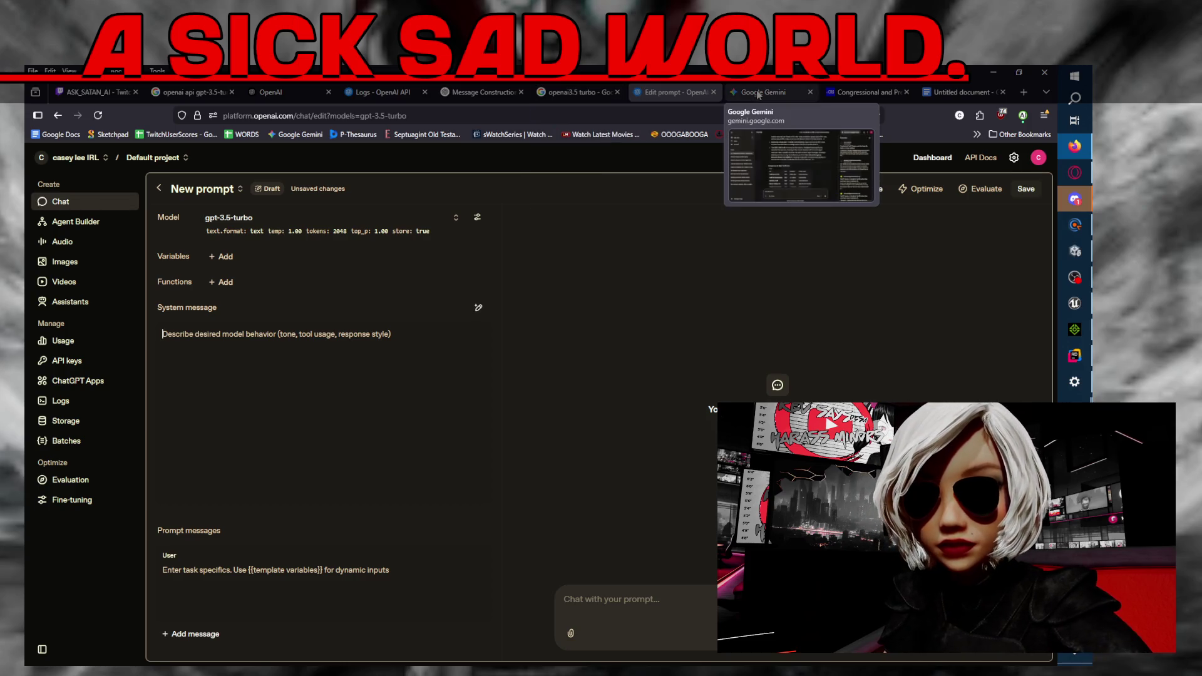
pyautogui.click(758, 94)
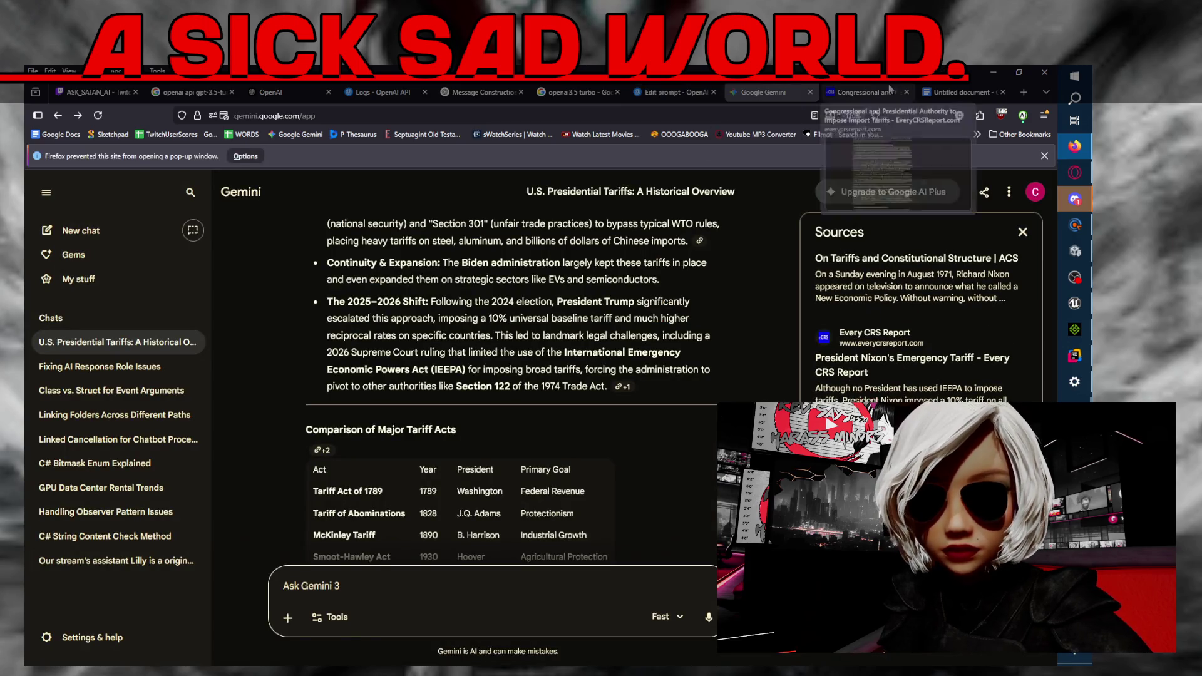
pyautogui.click(882, 93)
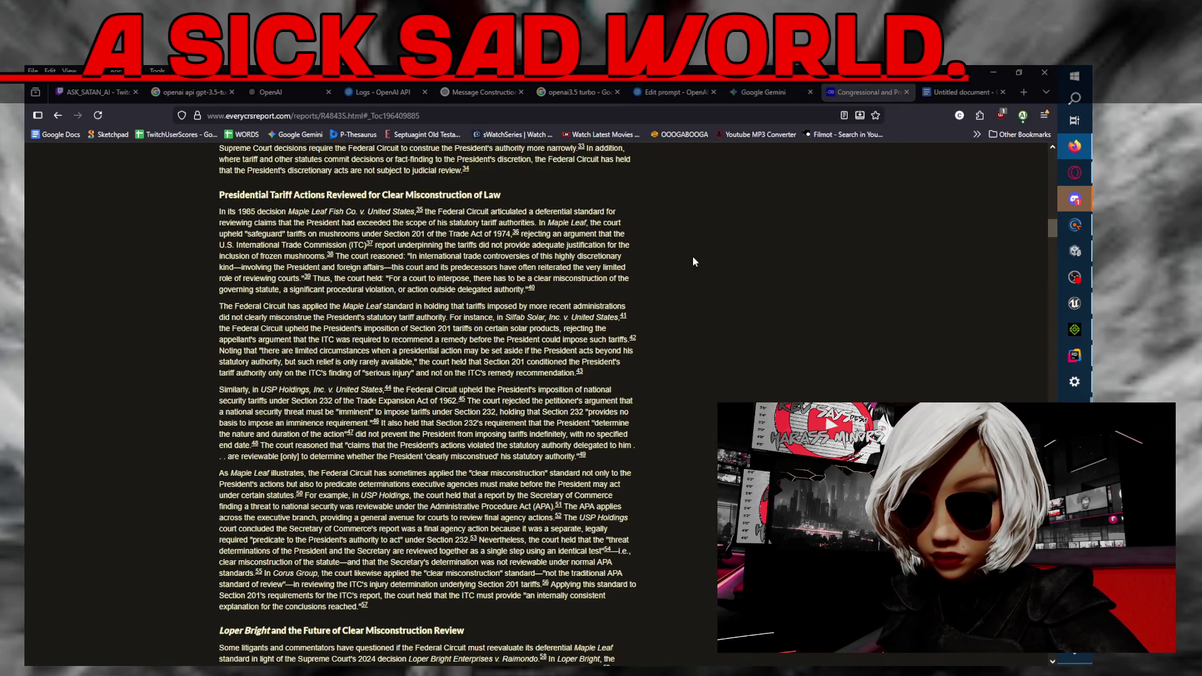
pyautogui.scroll(-5, 688, 260)
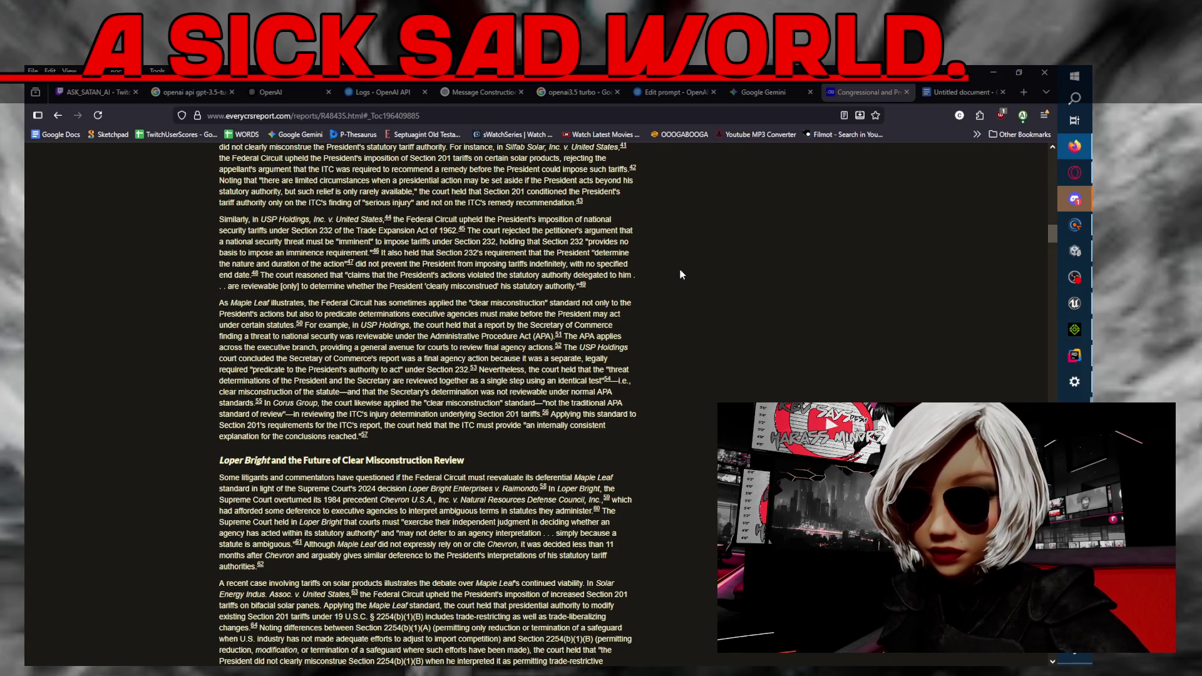
pyautogui.scroll(2, 679, 270)
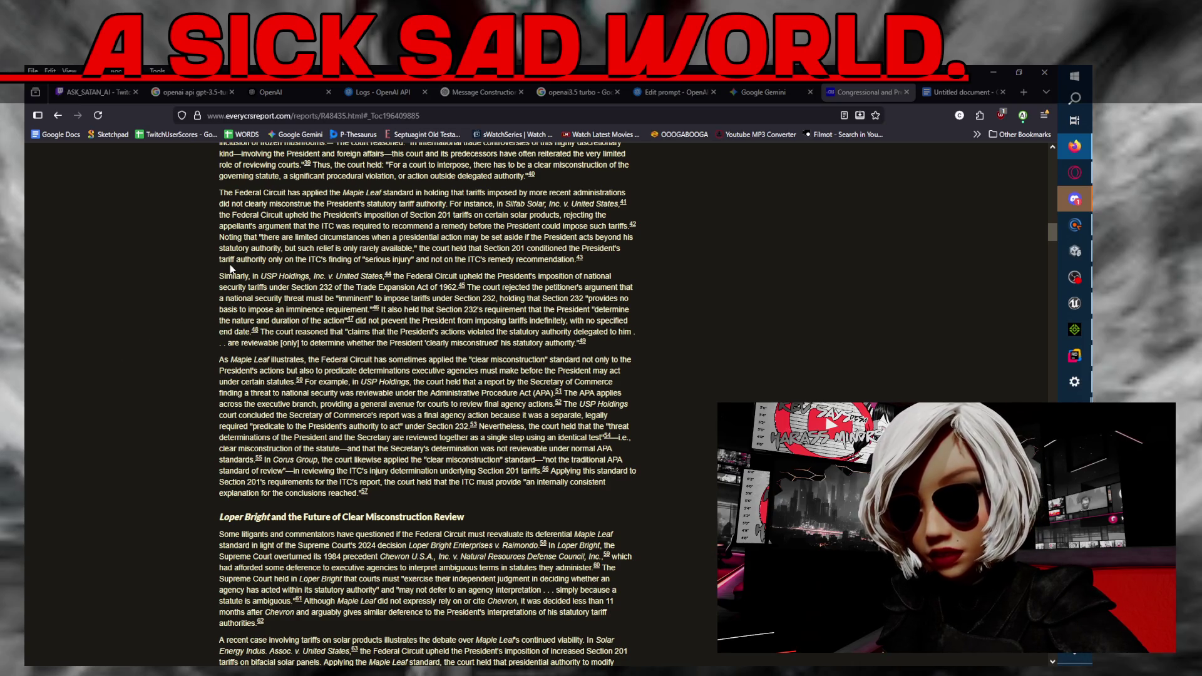
pyautogui.moveTo(236, 276); pyautogui.dragTo(218, 277)
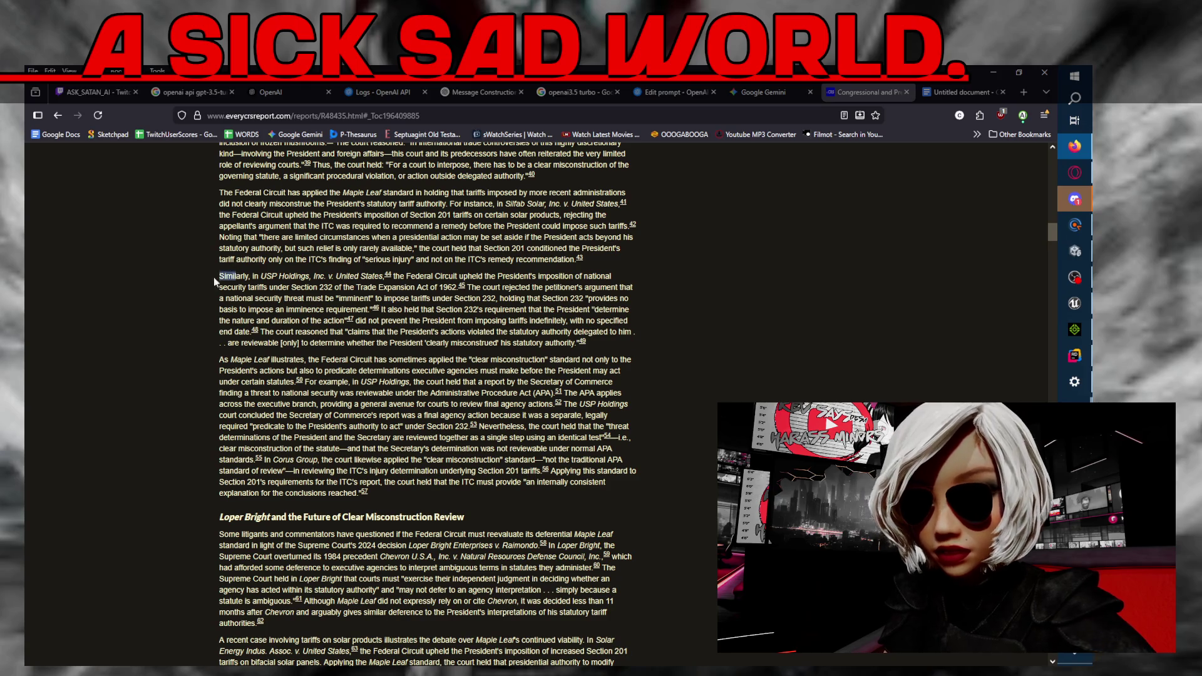
pyautogui.click(150, 284)
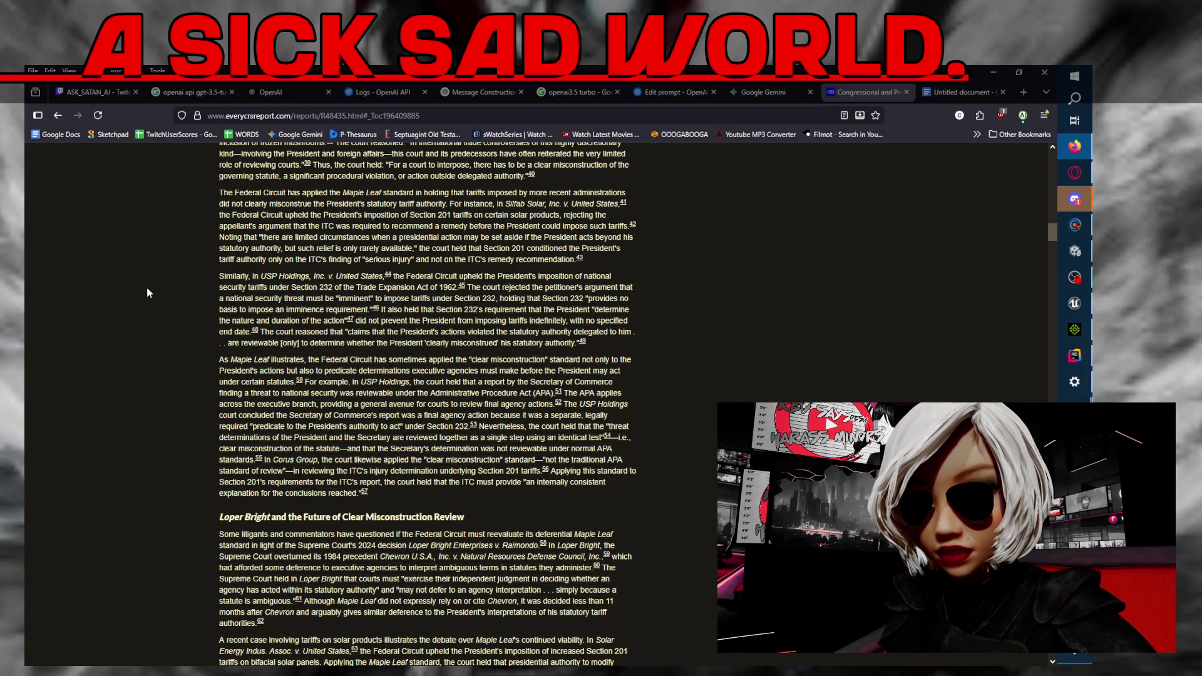
pyautogui.scroll(-3, 191, 294)
pyautogui.scroll(3, 191, 306)
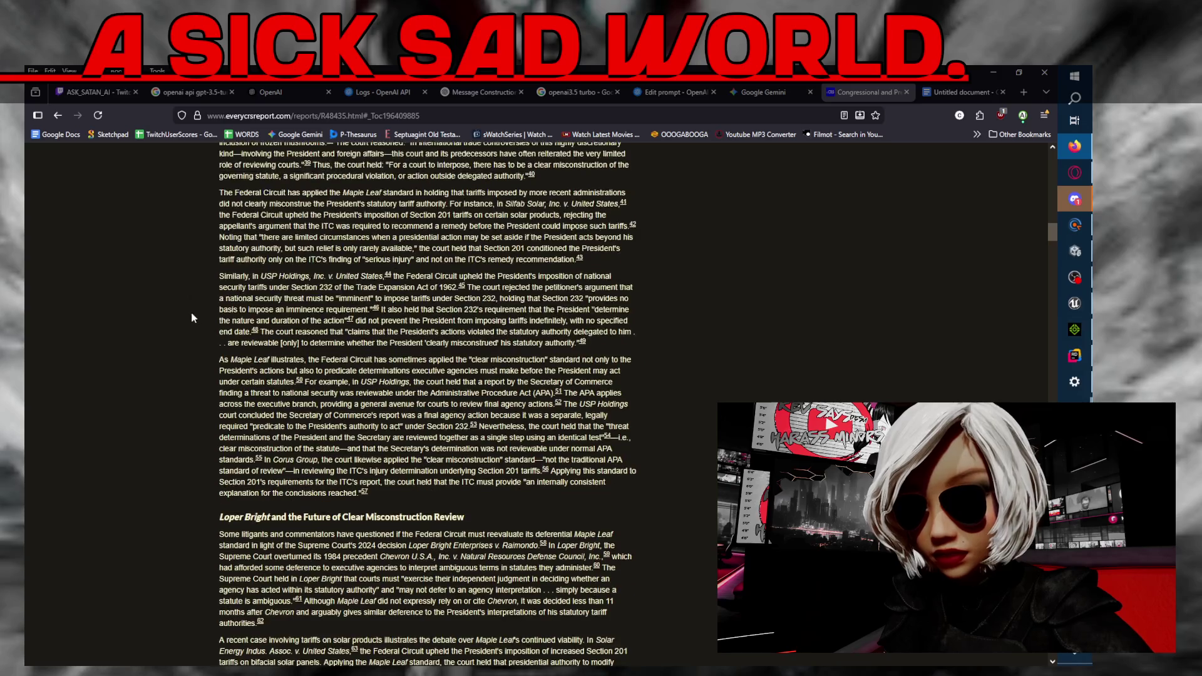
pyautogui.scroll(3, 191, 318)
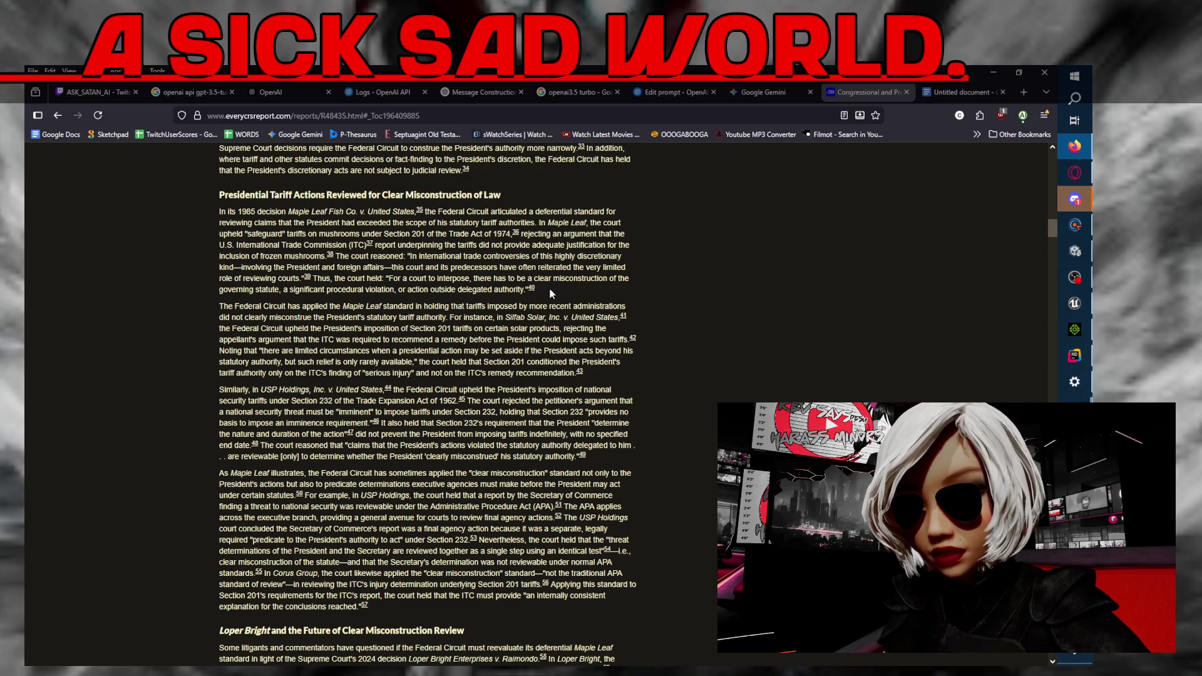
pyautogui.scroll(-1, 139, 354)
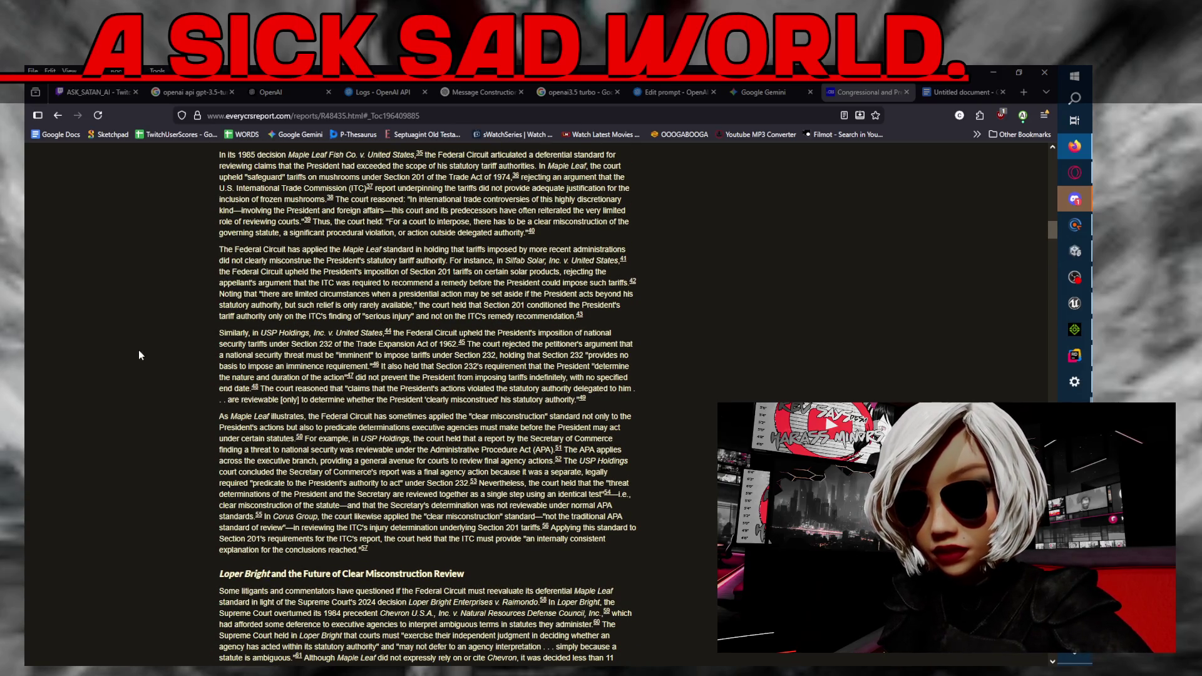
# - Open the report's footnotes in a second tab and trace footnote 44 back to its citation
pyautogui.scroll(-2, 139, 355)
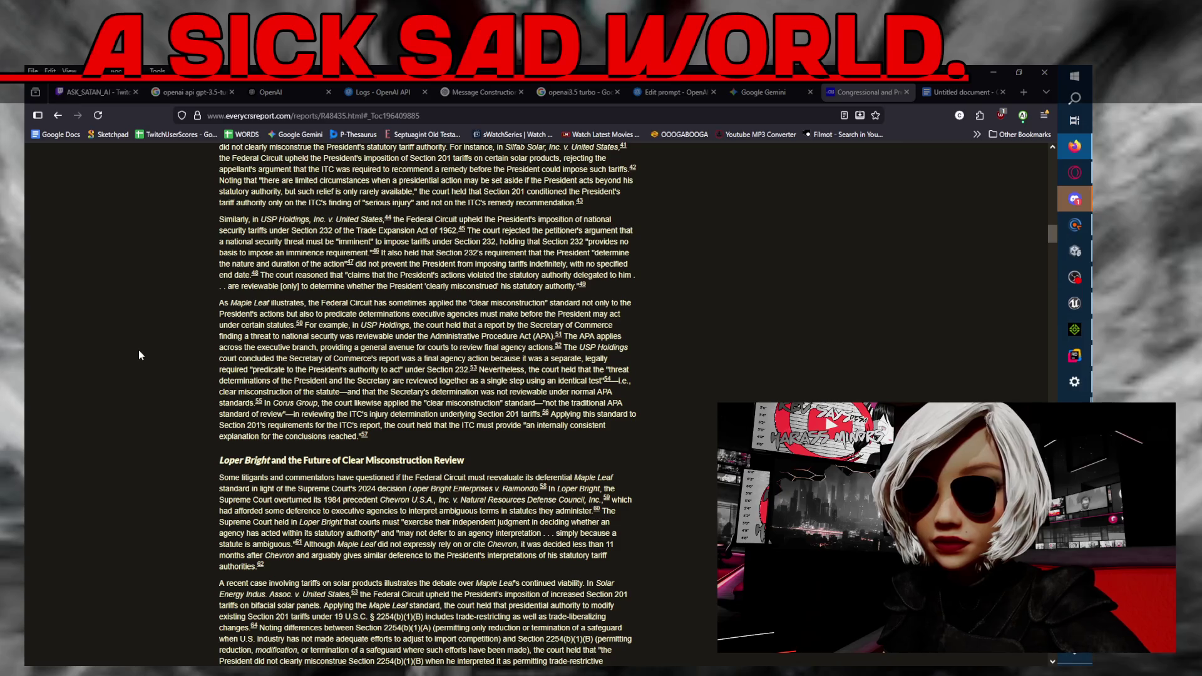
pyautogui.middleClick(461, 229)
pyautogui.click(849, 96)
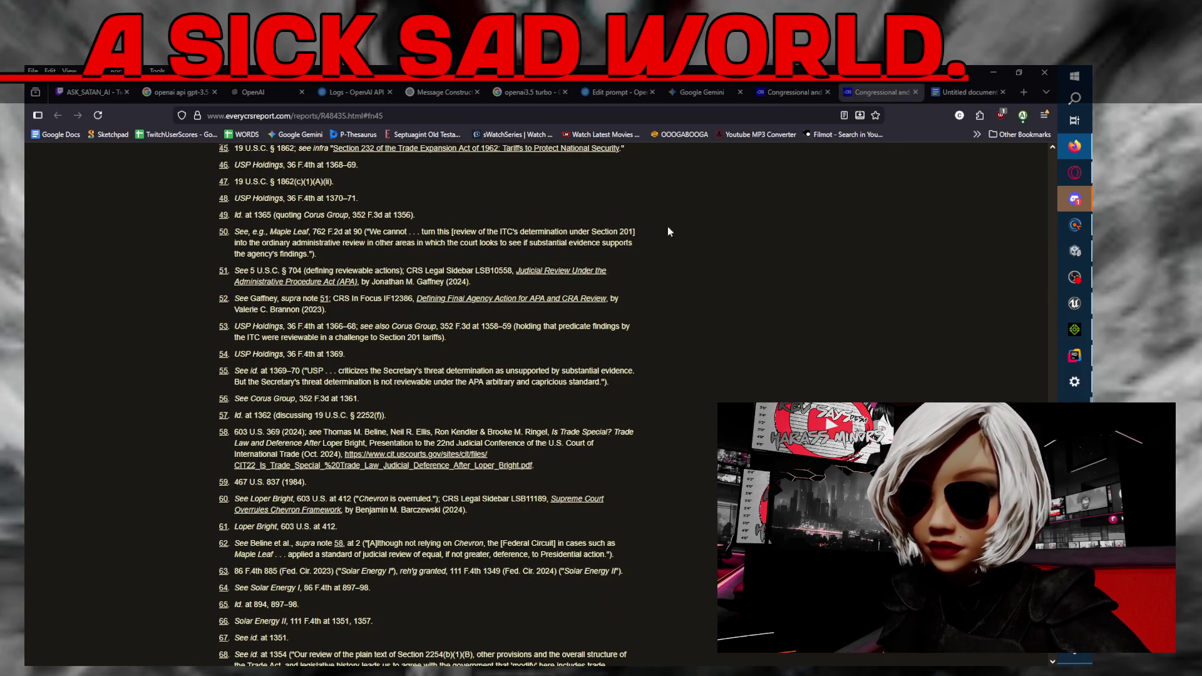
pyautogui.click(792, 92)
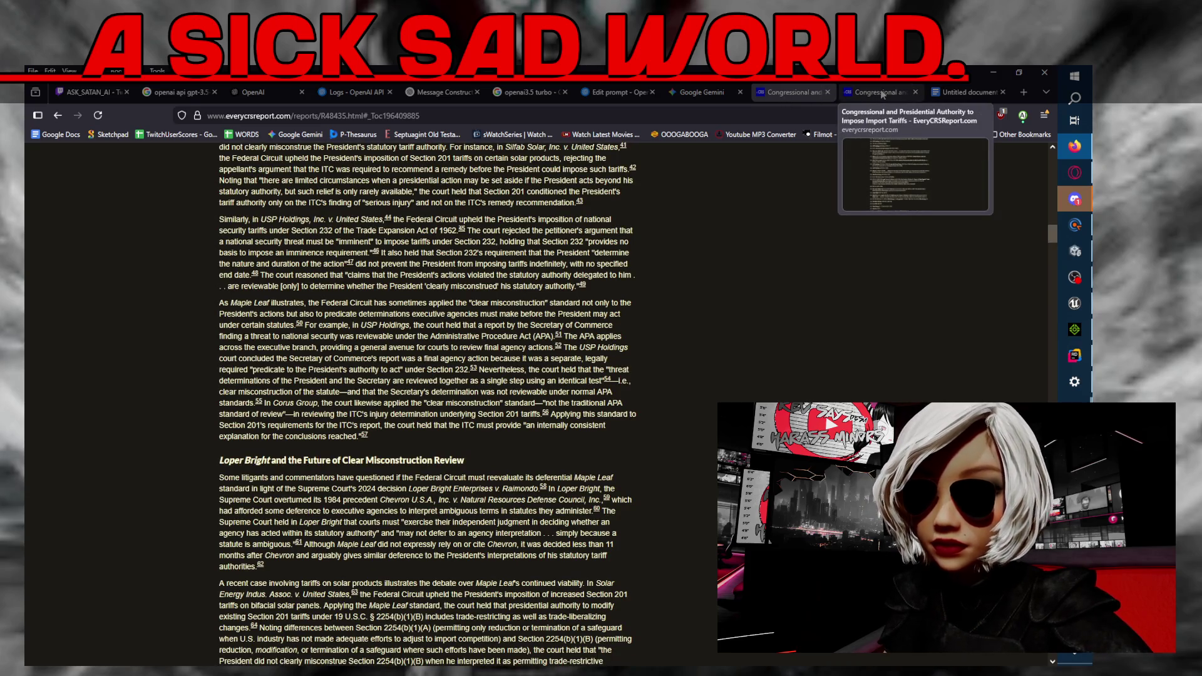
pyautogui.click(882, 94)
pyautogui.scroll(2, 378, 235)
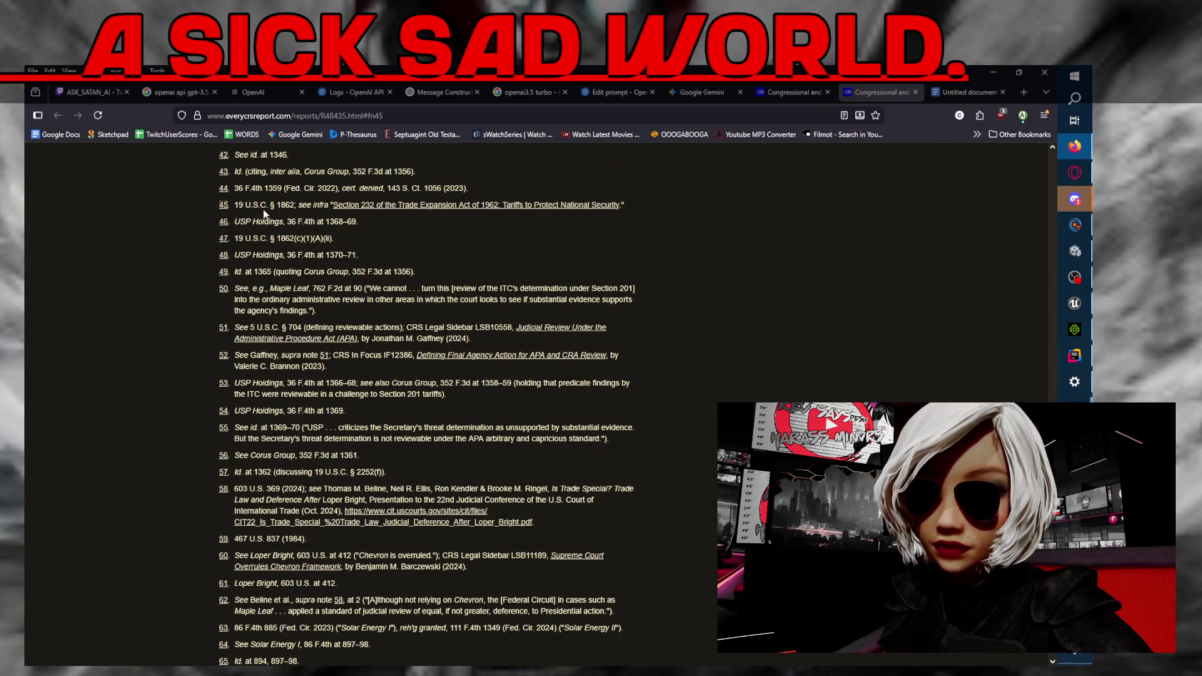
pyautogui.tripleClick(292, 188)
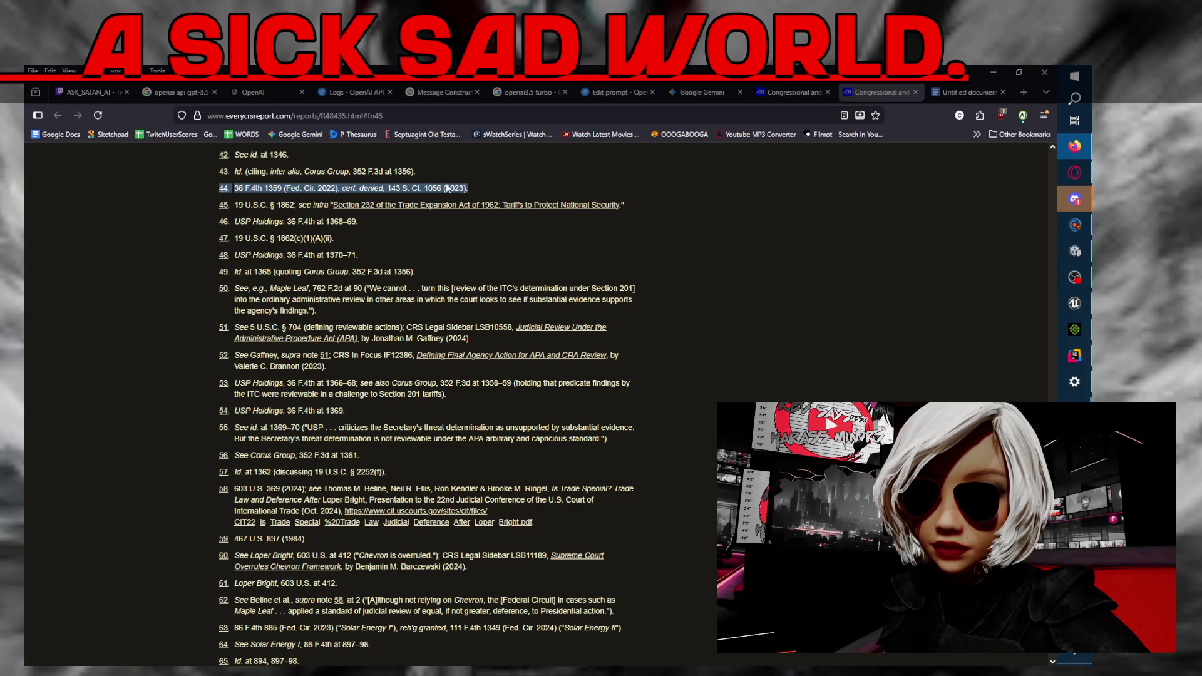
pyautogui.click(523, 190)
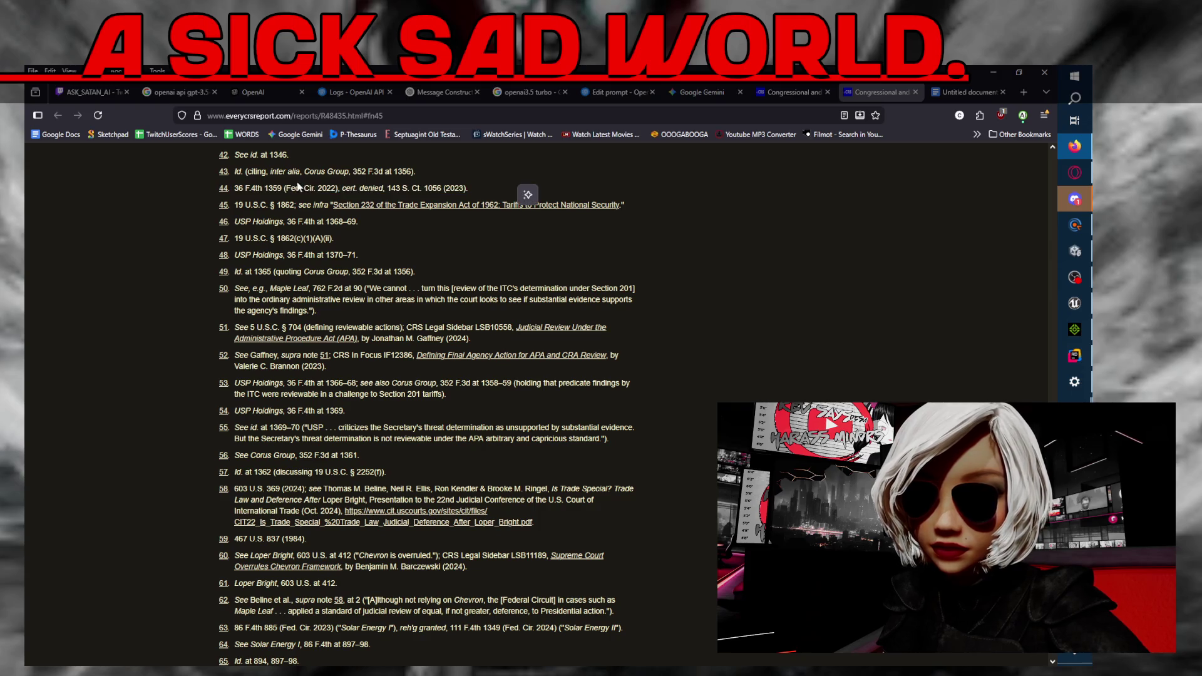
pyautogui.click(224, 189)
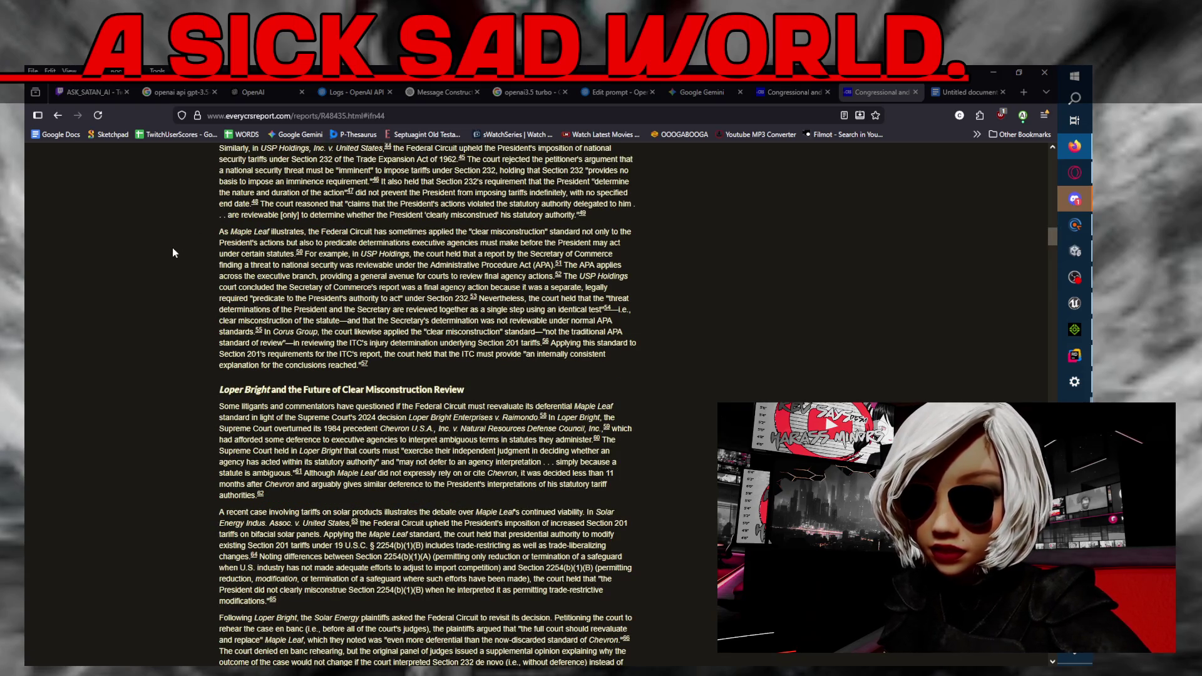
pyautogui.scroll(2, 173, 249)
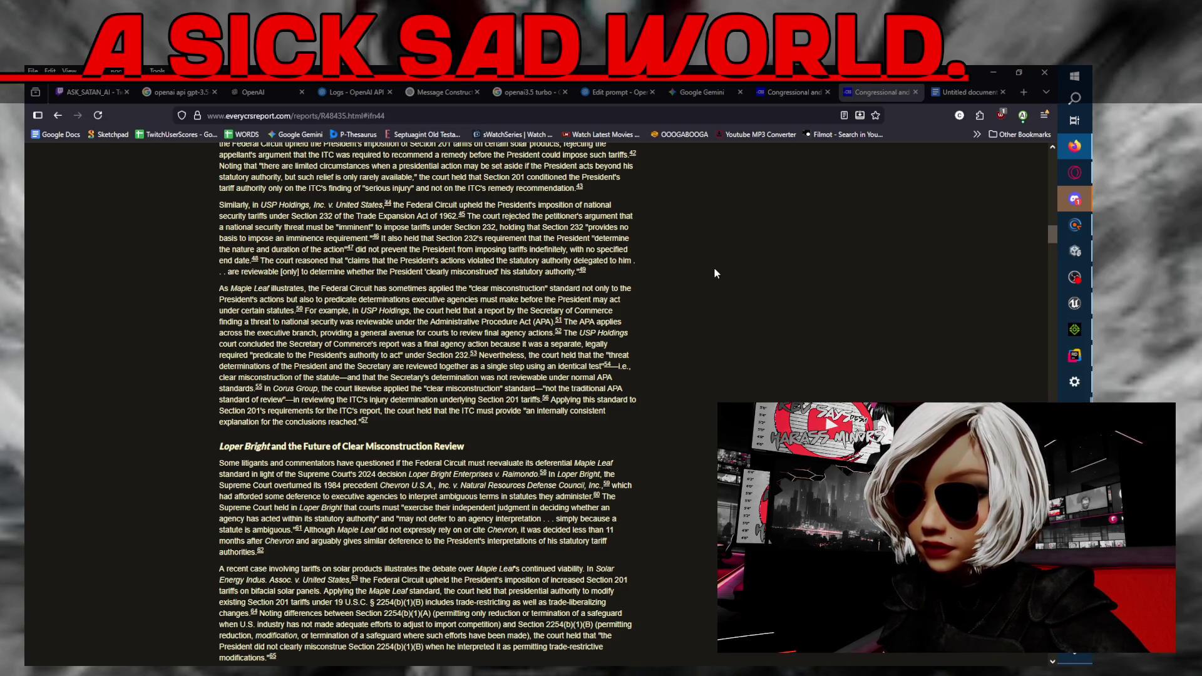
# - Close both copies of the R48435 report, returning to the Gemini tariff chat
pyautogui.click(915, 92)
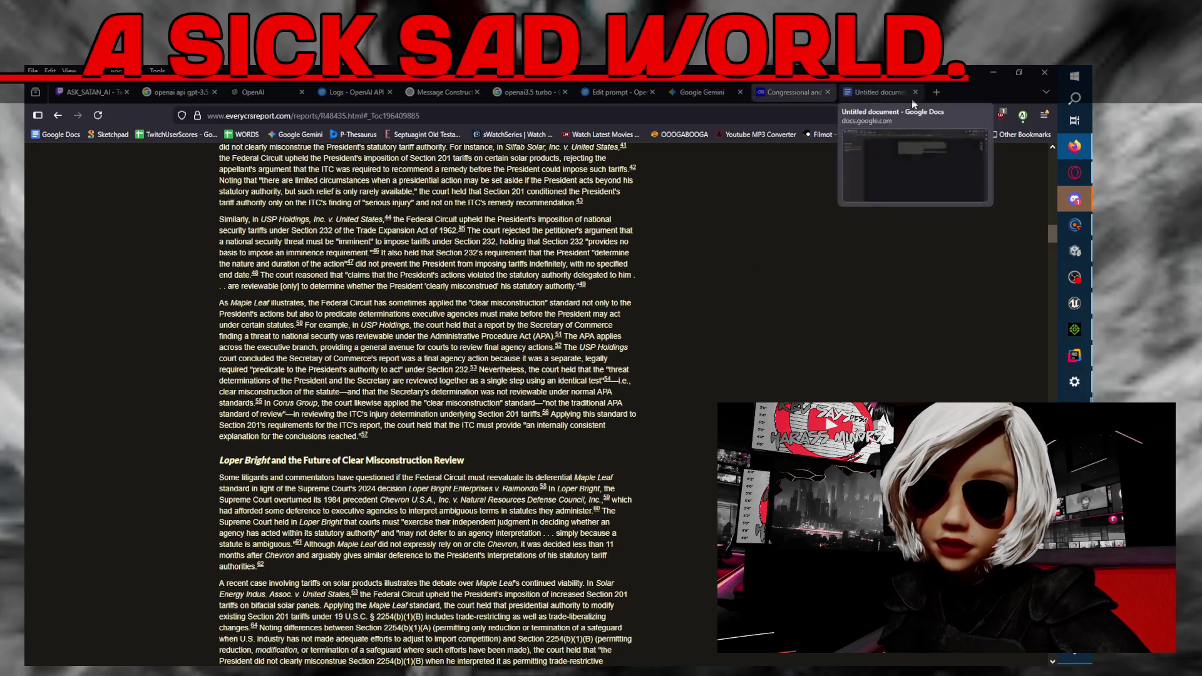
pyautogui.scroll(-5, 712, 226)
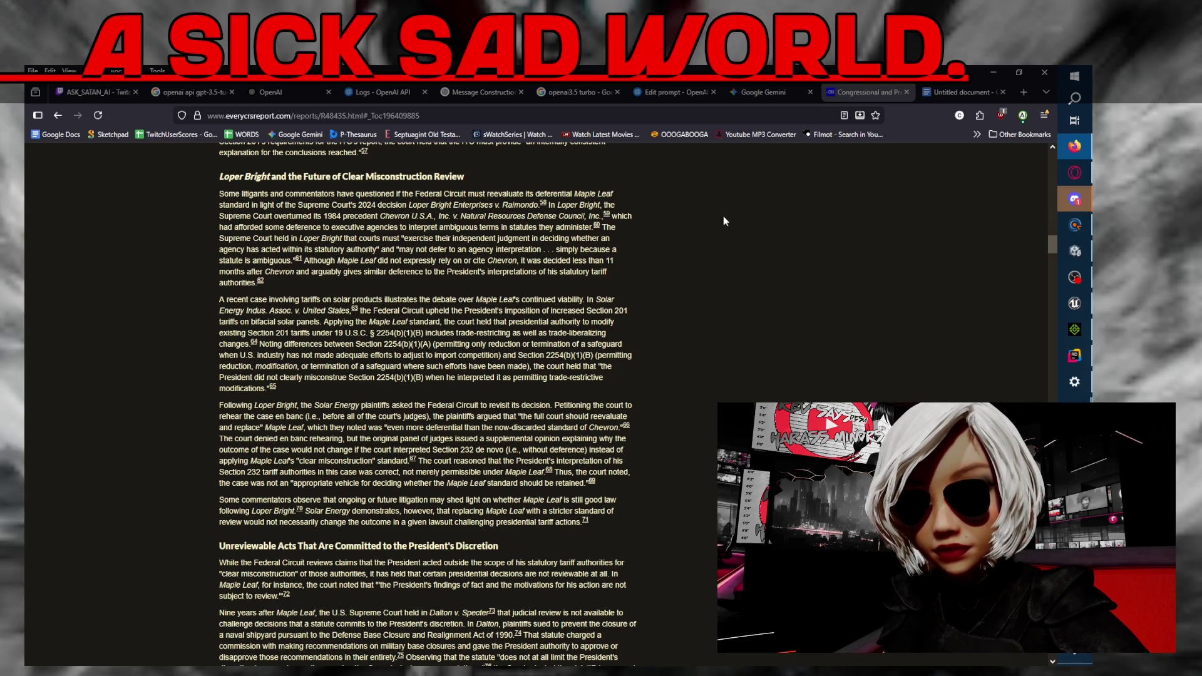
pyautogui.scroll(-9, 717, 262)
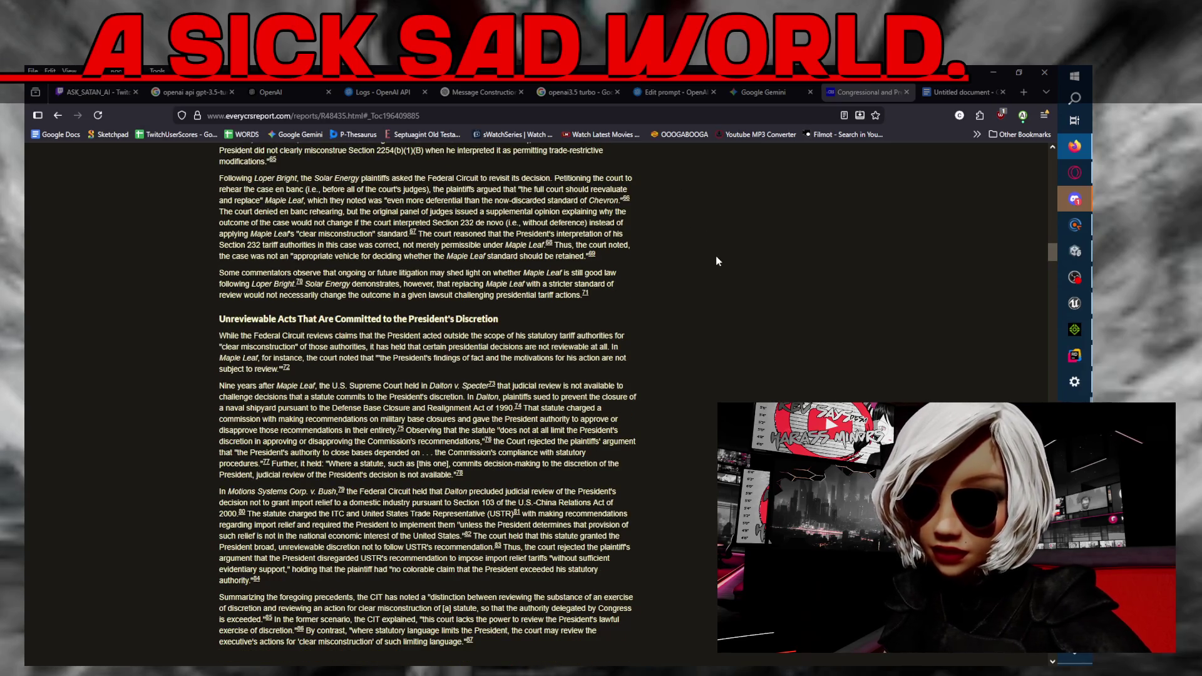
pyautogui.scroll(-7, 717, 261)
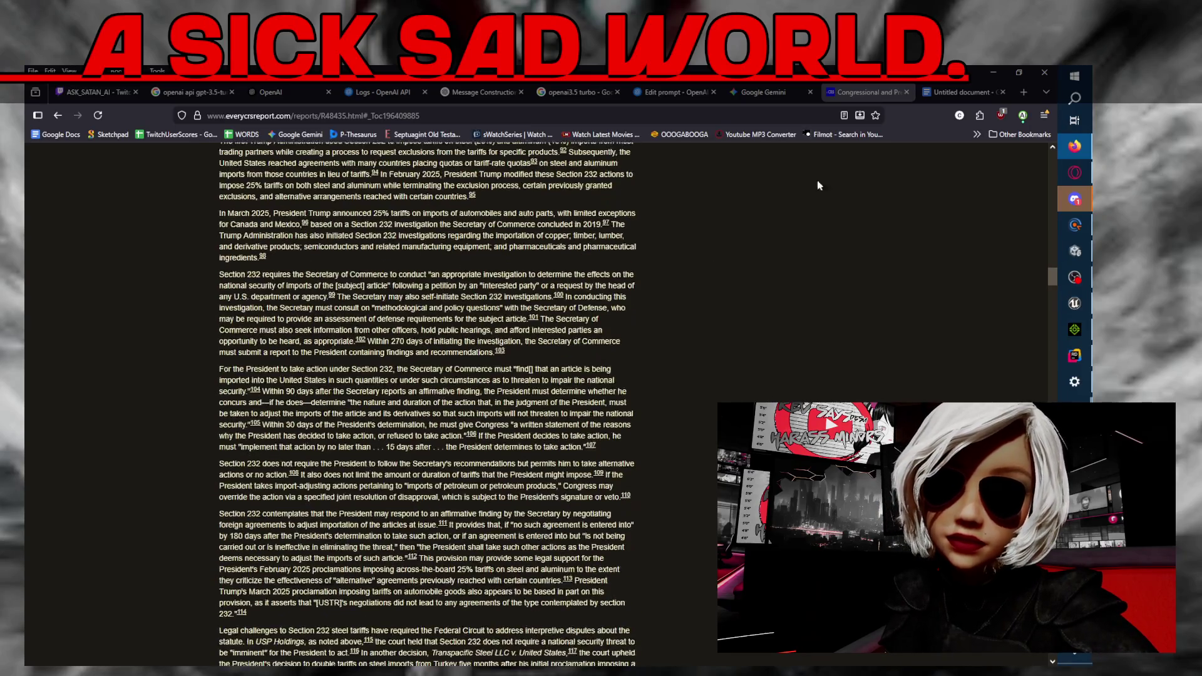
pyautogui.click(907, 92)
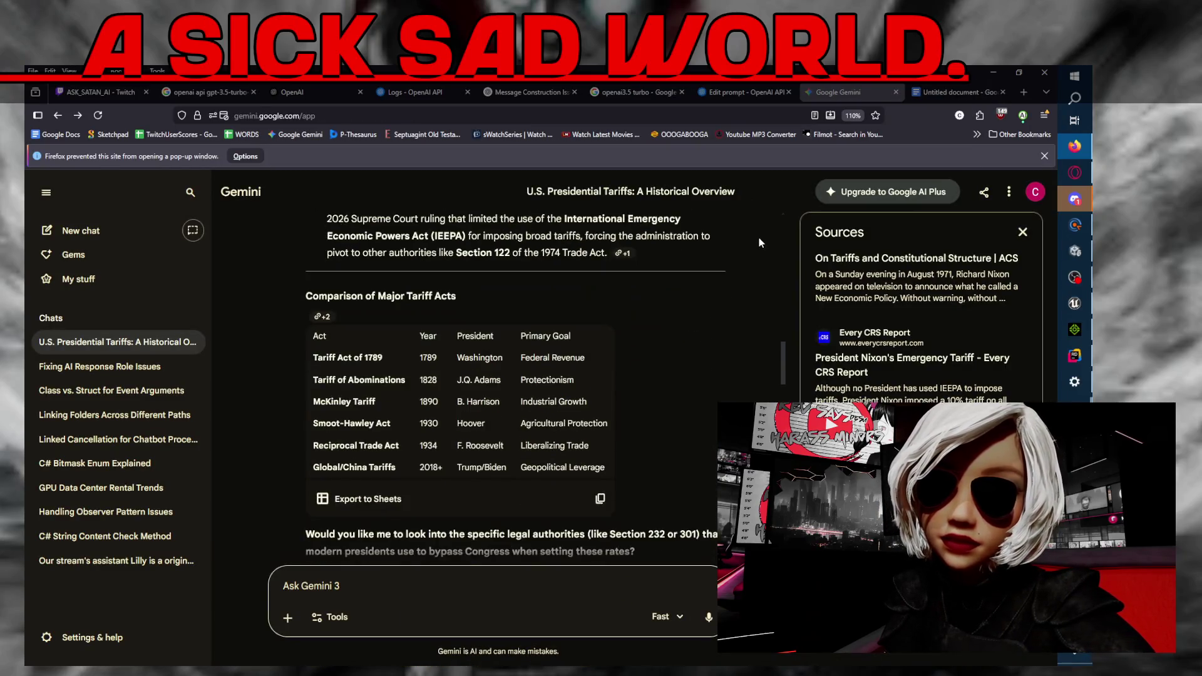
# - Delete the 'U.S. Presidential Tariffs: A Historical Overview' chat from Gemini's history
pyautogui.scroll(1, 754, 239)
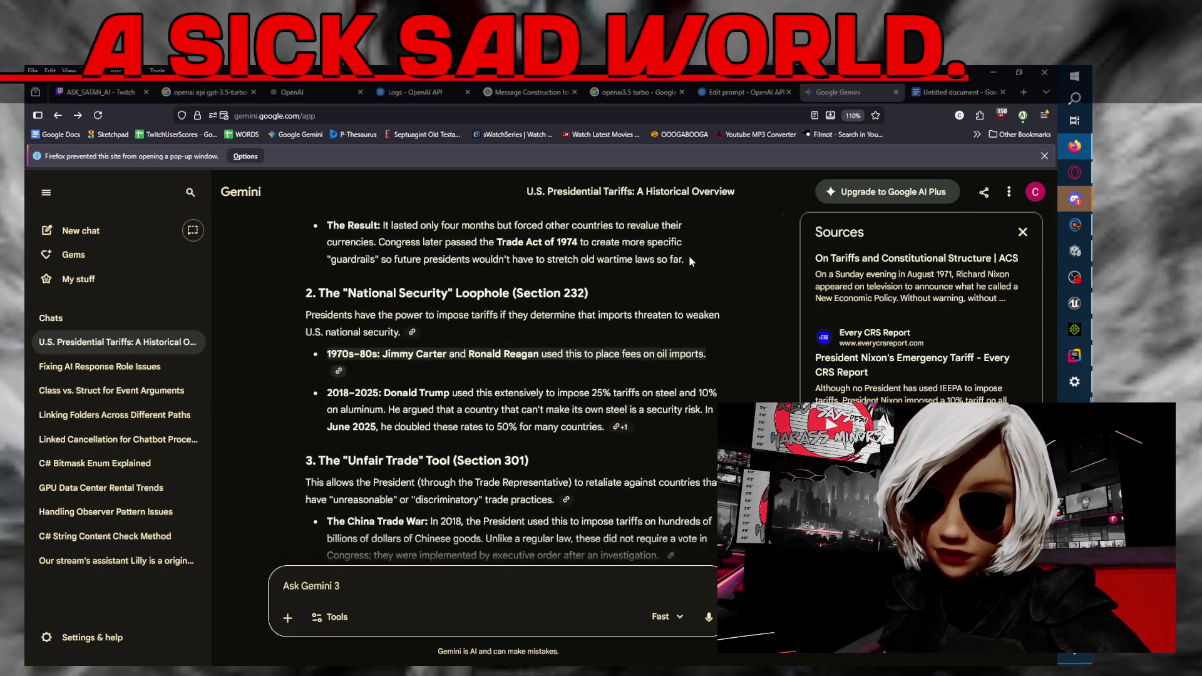
pyautogui.rightClick(691, 256)
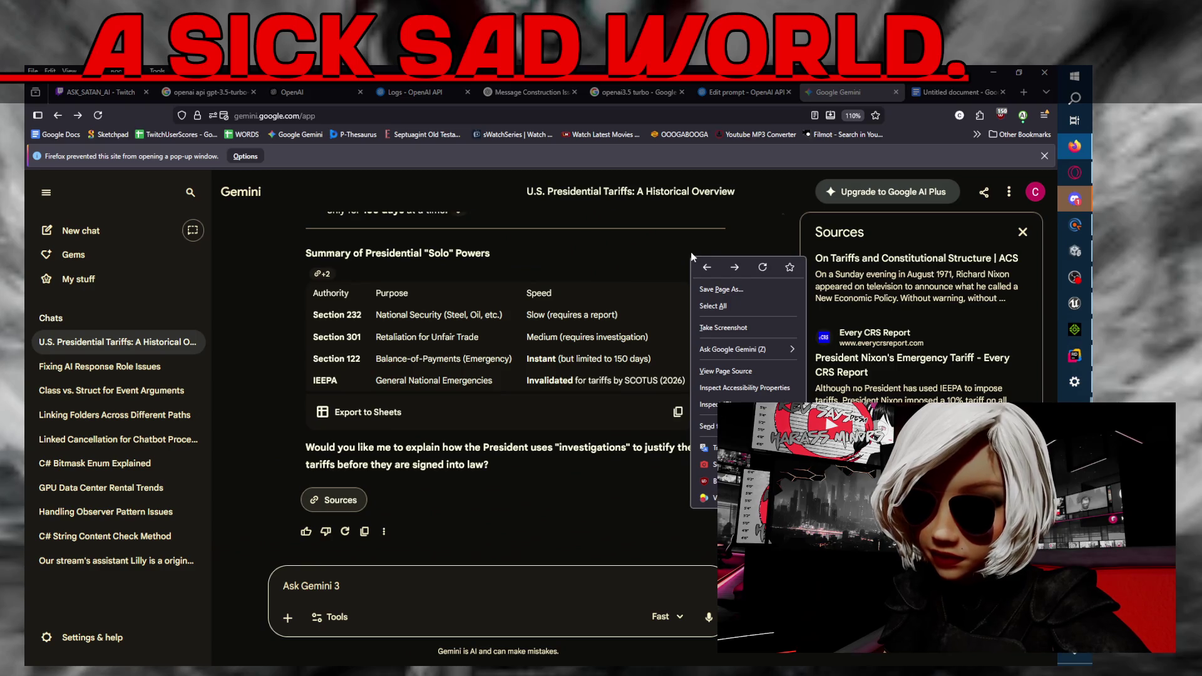
pyautogui.click(194, 342)
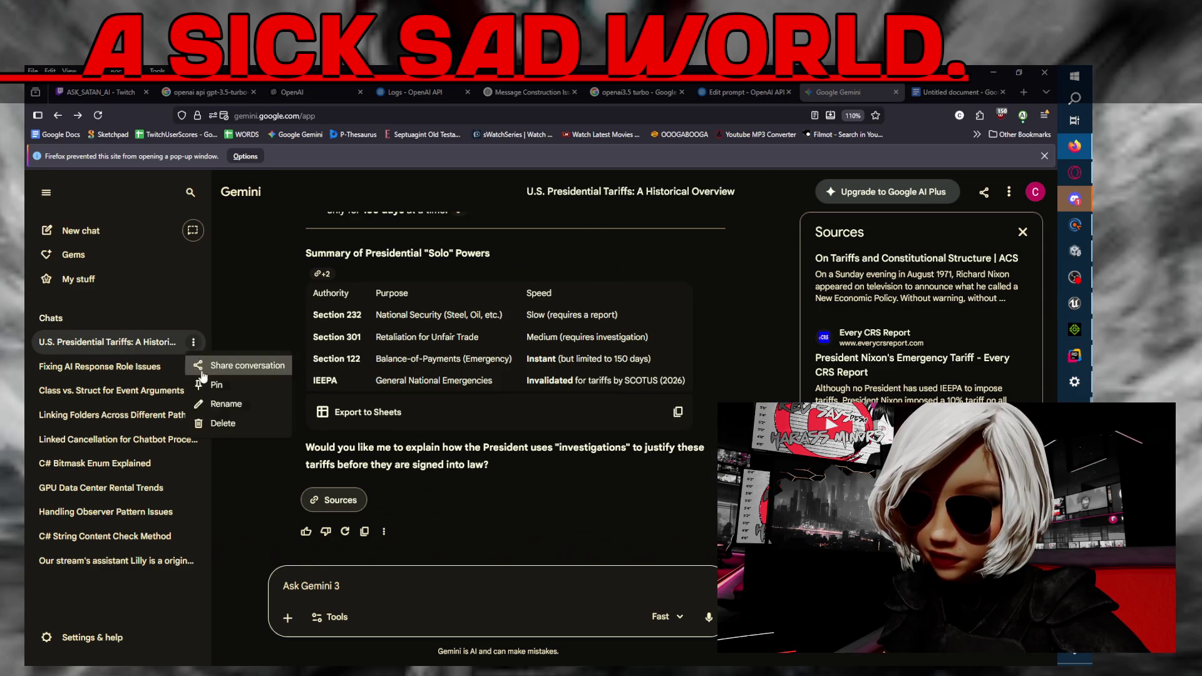
pyautogui.click(216, 424)
pyautogui.click(689, 467)
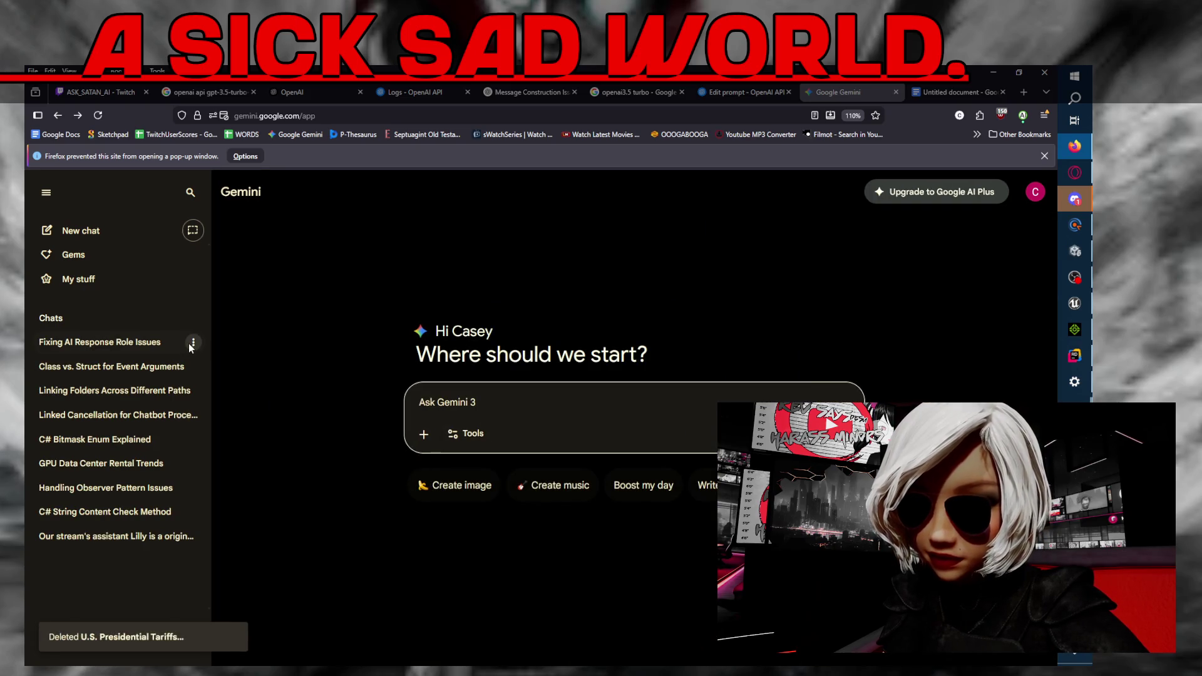
# - Delete the 'Fixing AI Response Role Issues' chat as well, then switch to Discord
pyautogui.click(193, 342)
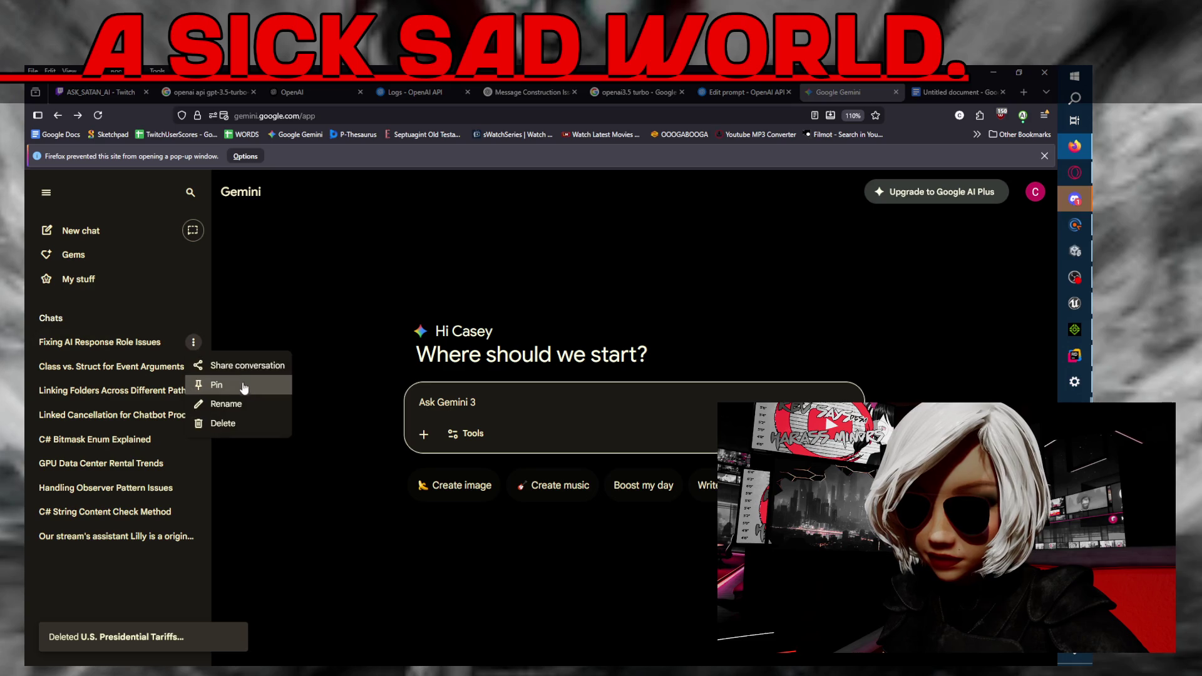
pyautogui.click(281, 424)
pyautogui.click(688, 466)
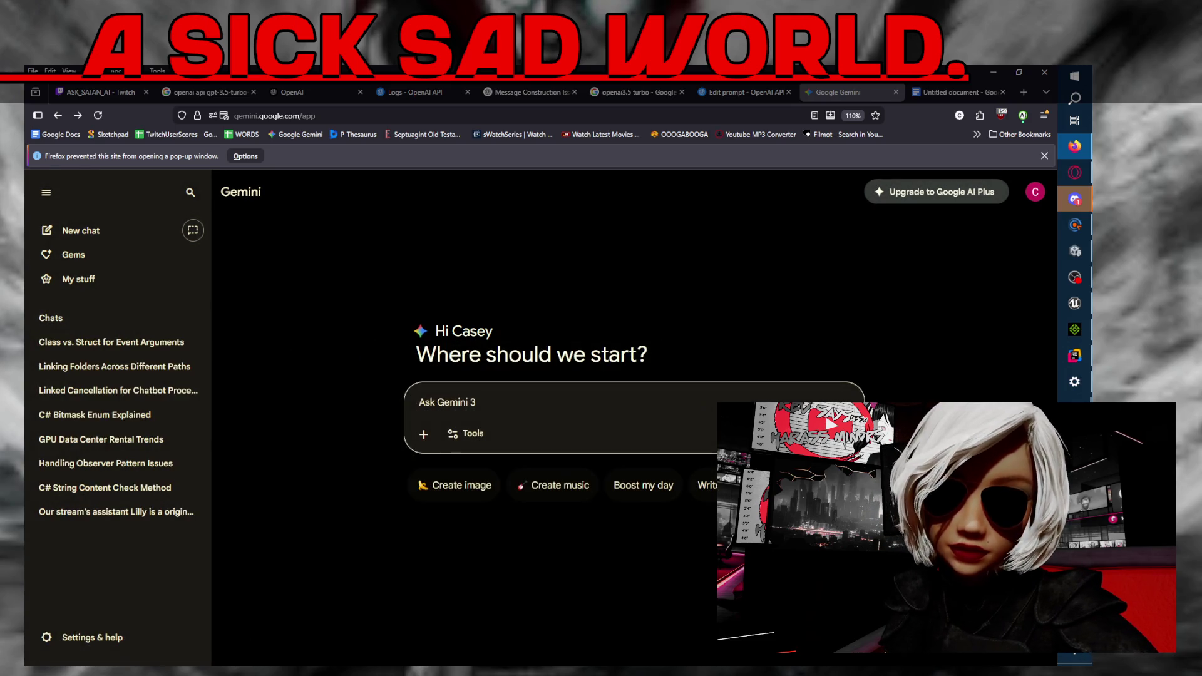
pyautogui.click(1085, 200)
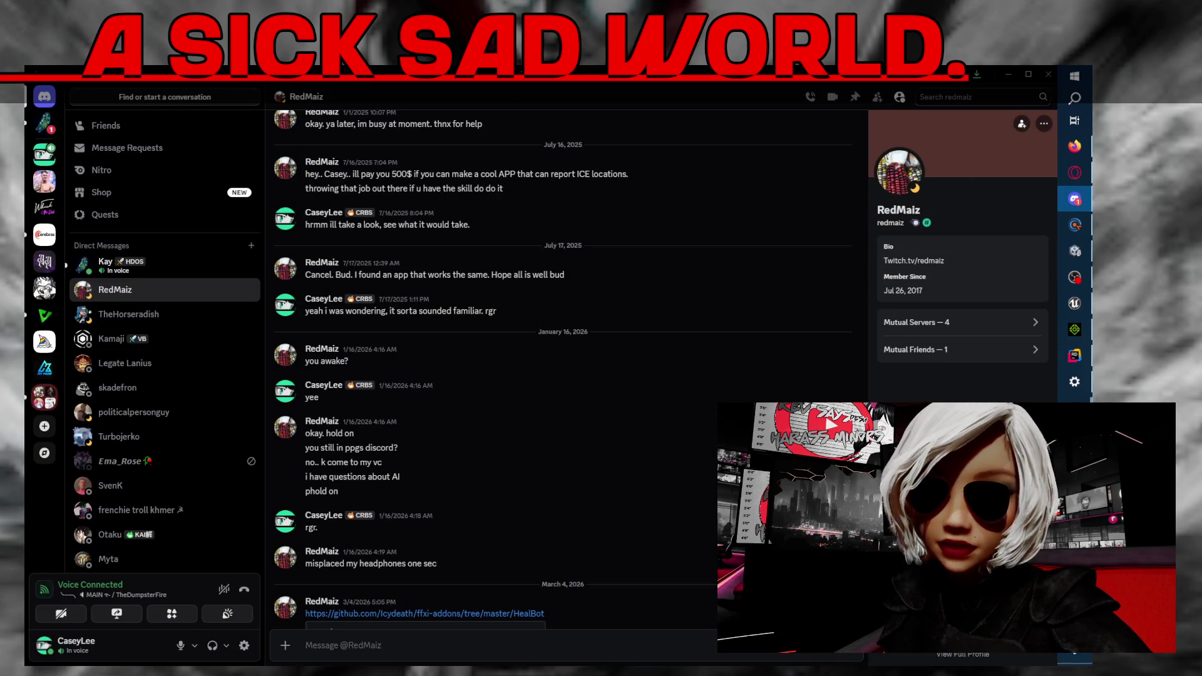
pyautogui.hotkey('alt', 'Tab')
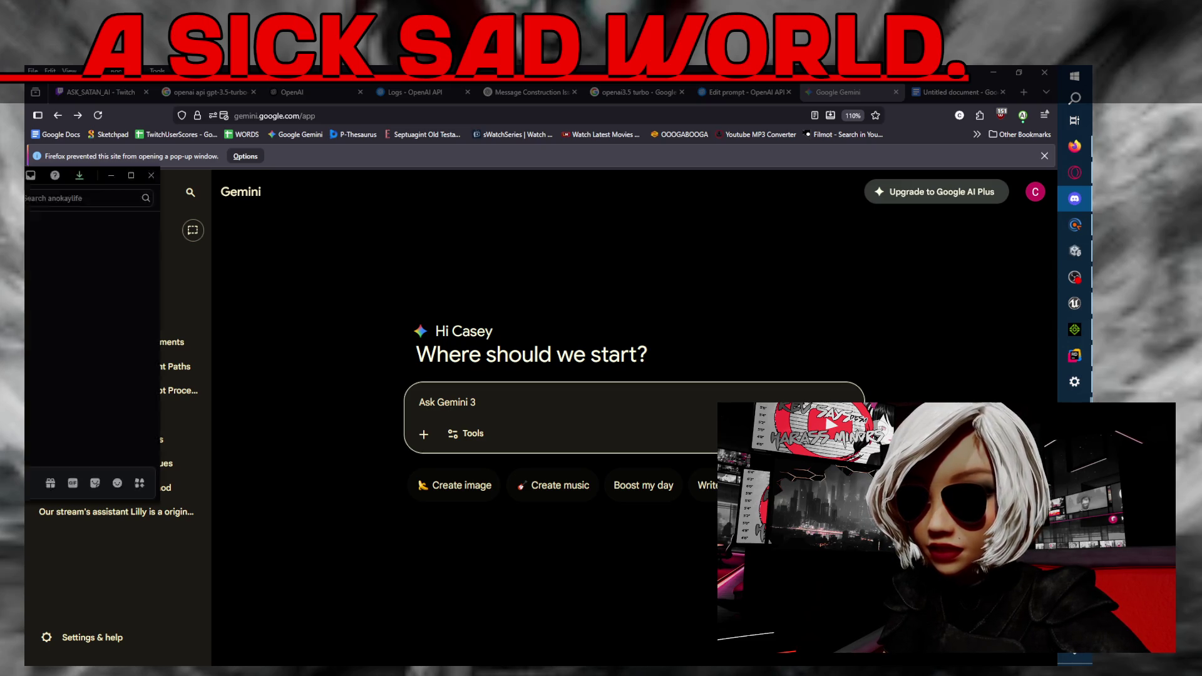
pyautogui.moveTo(25, 125)
pyautogui.mouseDown()
pyautogui.moveTo(25, 393)
pyautogui.moveTo(3, 438)
pyautogui.moveTo(326, 386)
pyautogui.moveTo(679, 269)
pyautogui.moveTo(434, 223)
pyautogui.mouseUp()
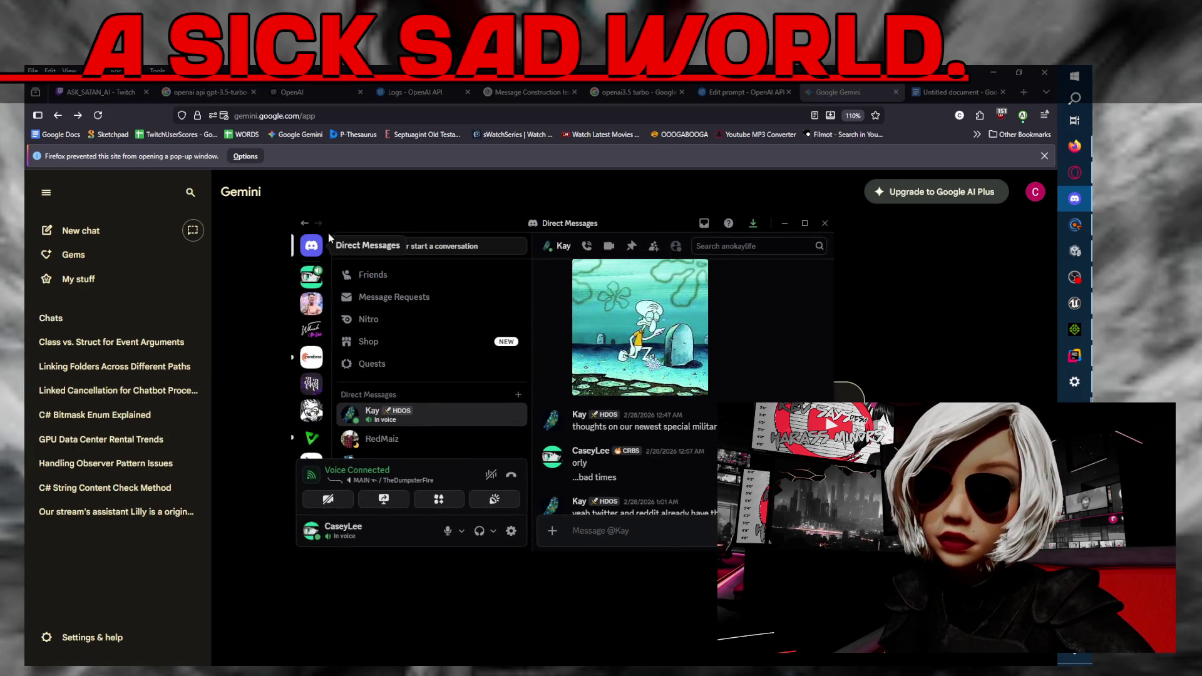
pyautogui.scroll(-5, 730, 363)
pyautogui.scroll(-1, 734, 374)
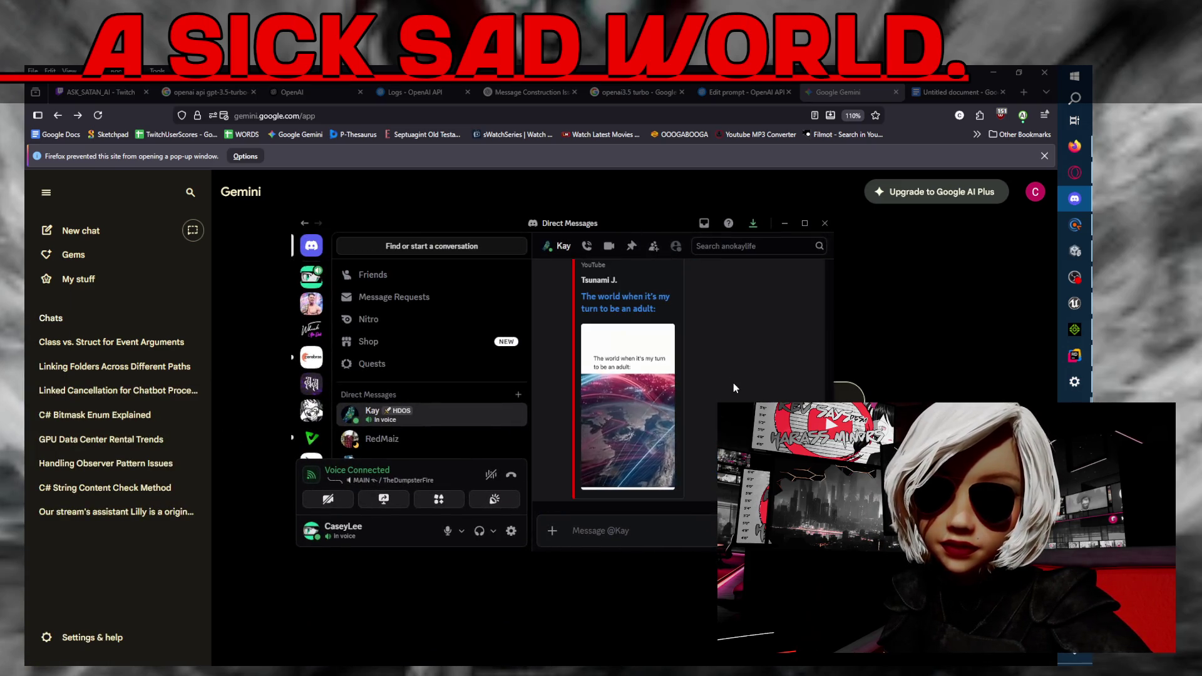
pyautogui.click(630, 468)
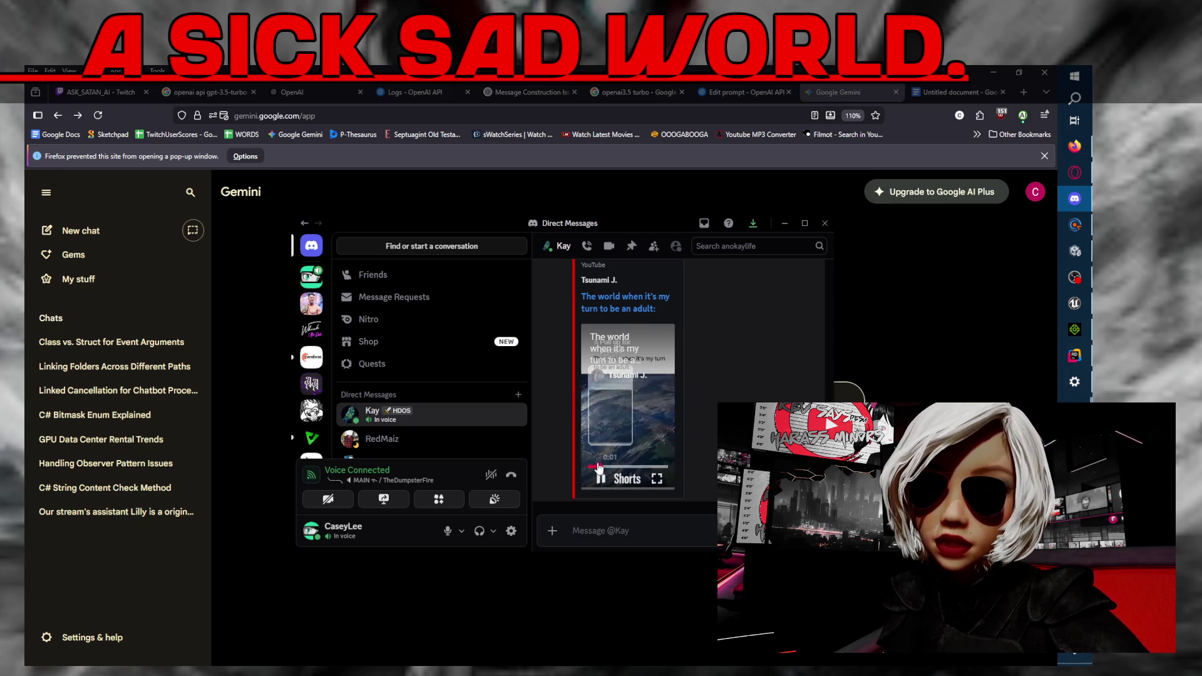
pyautogui.click(629, 464)
pyautogui.moveTo(630, 466); pyautogui.dragTo(626, 469)
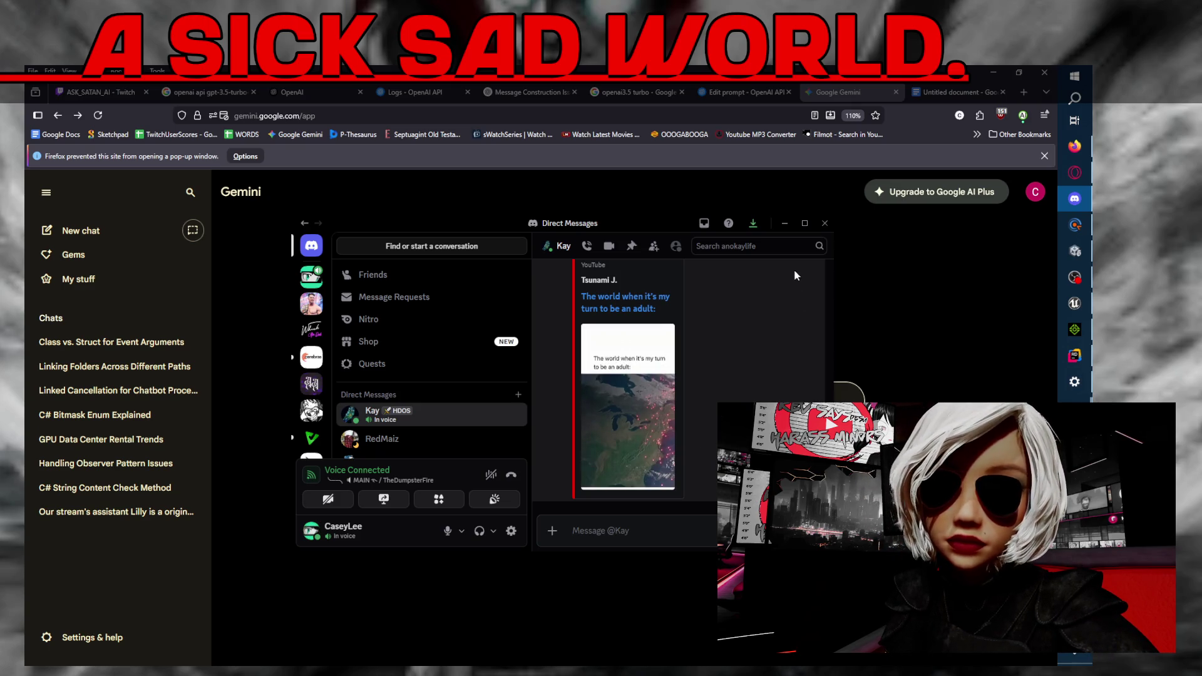
pyautogui.click(804, 226)
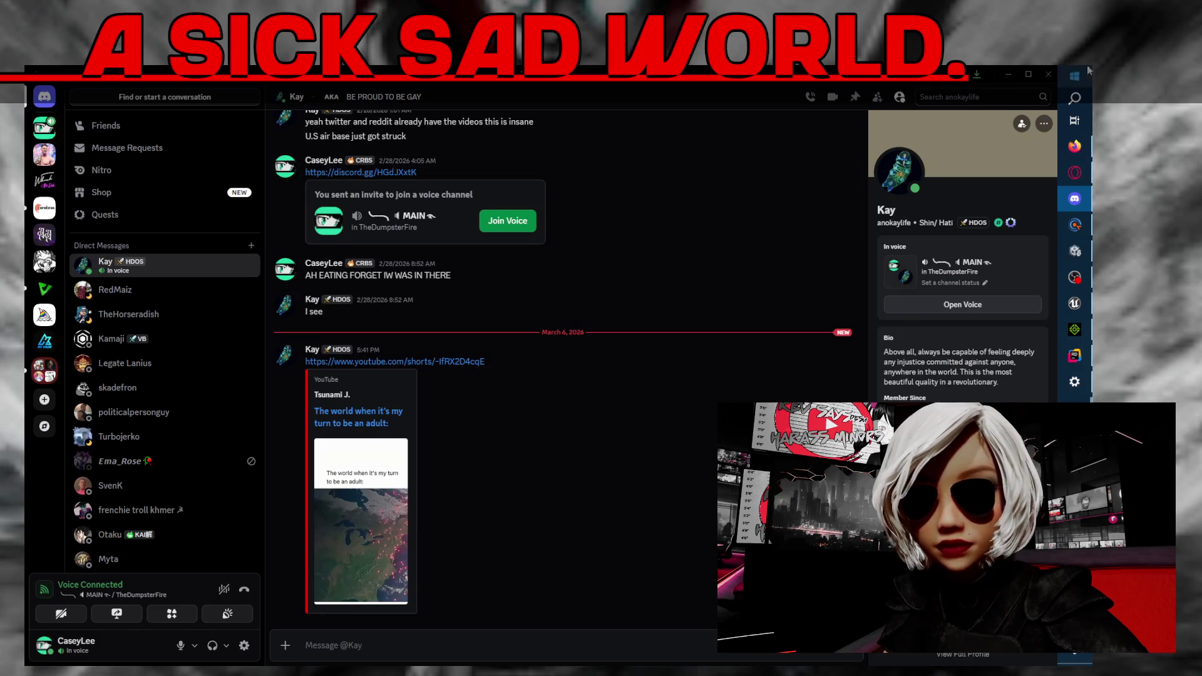
pyautogui.click(1008, 74)
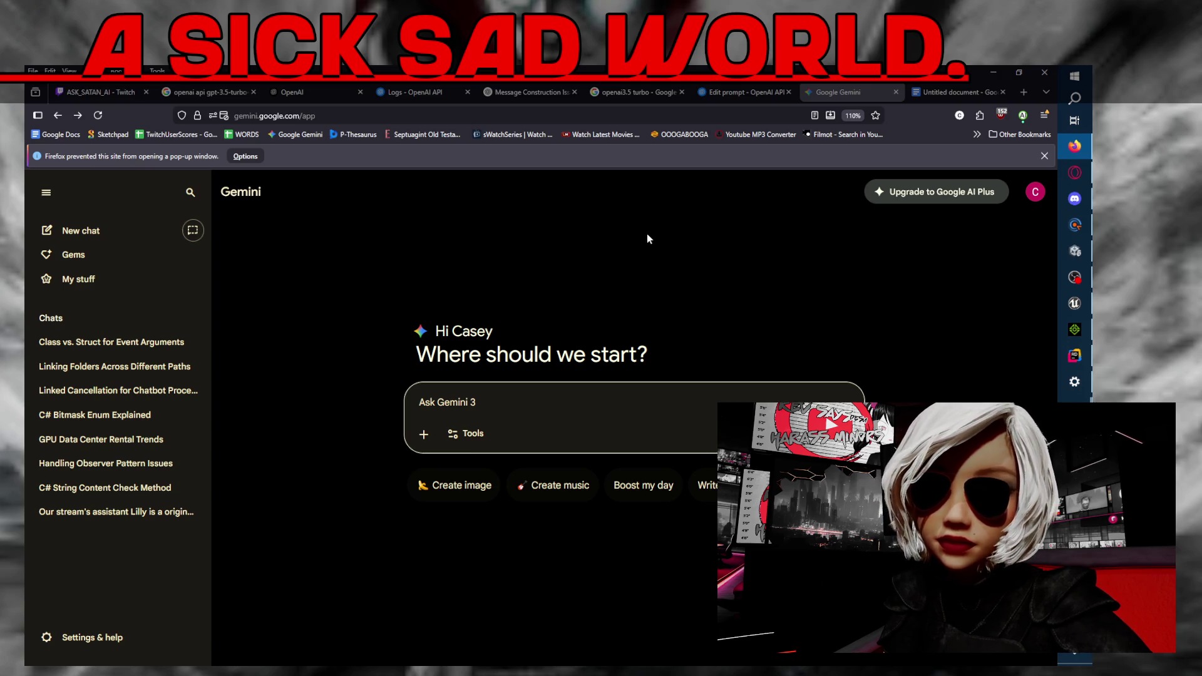
# - Close the 'openai3.5 turbo' Google search results
pyautogui.click(634, 92)
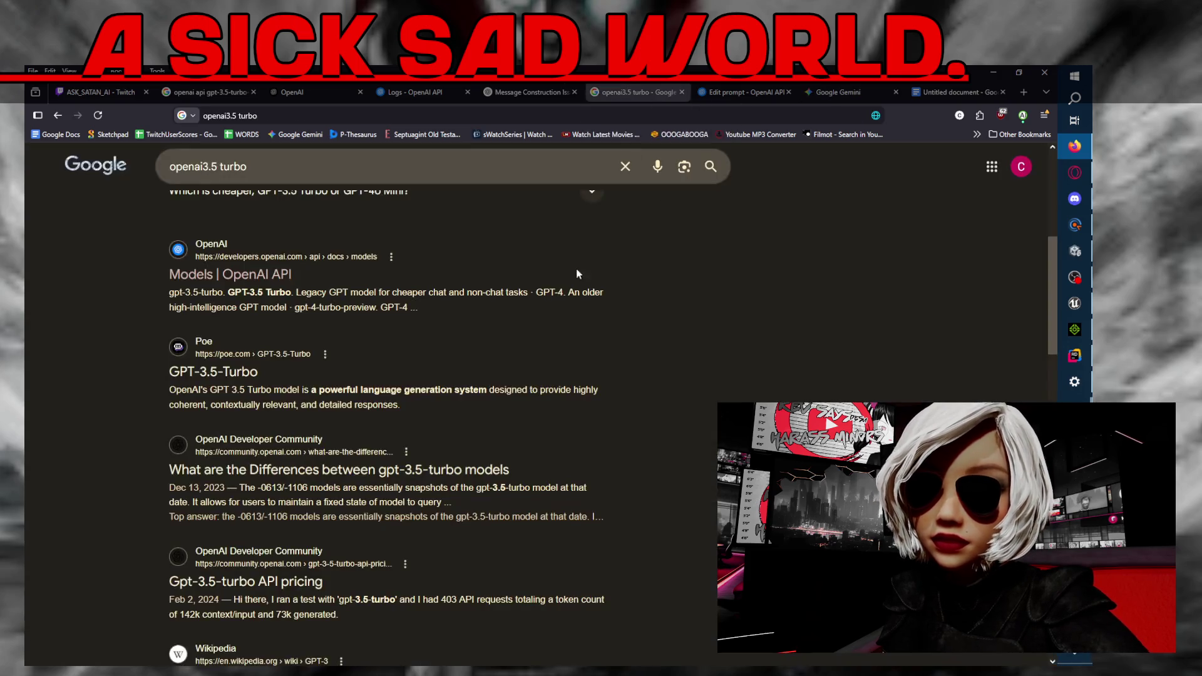
pyautogui.scroll(-3, 632, 261)
pyautogui.click(682, 92)
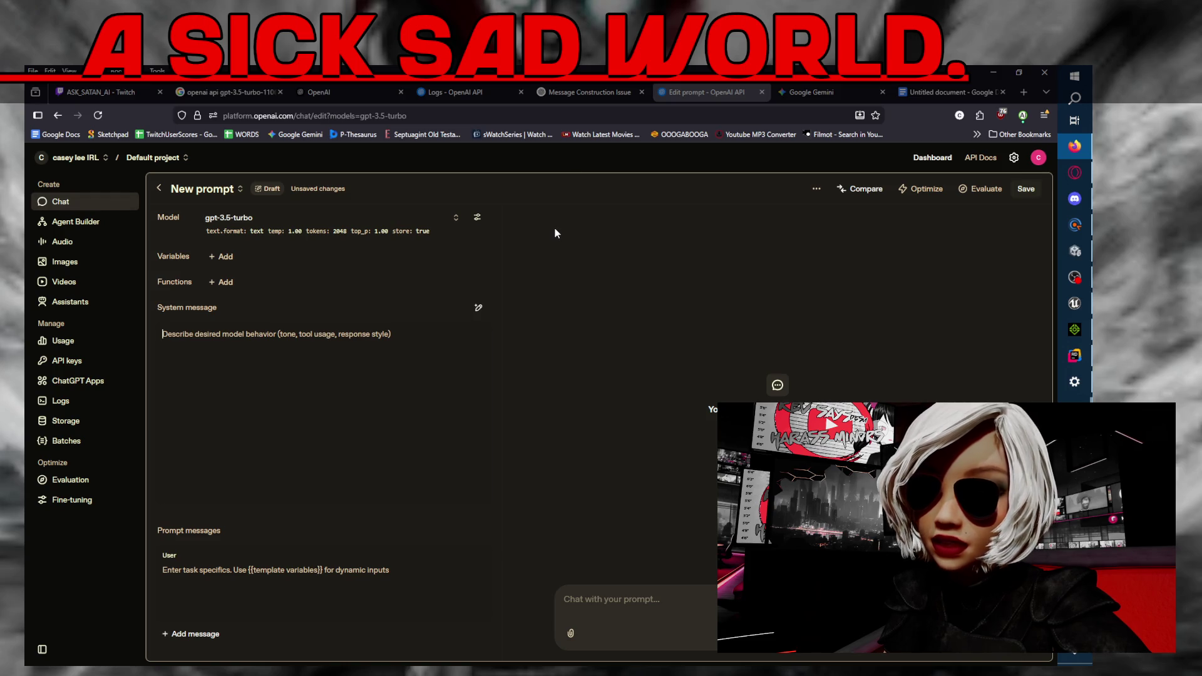
# - Reread the ChatGPT reply on correct message roles, then return to Unity's AI Tree Editor
pyautogui.click(589, 94)
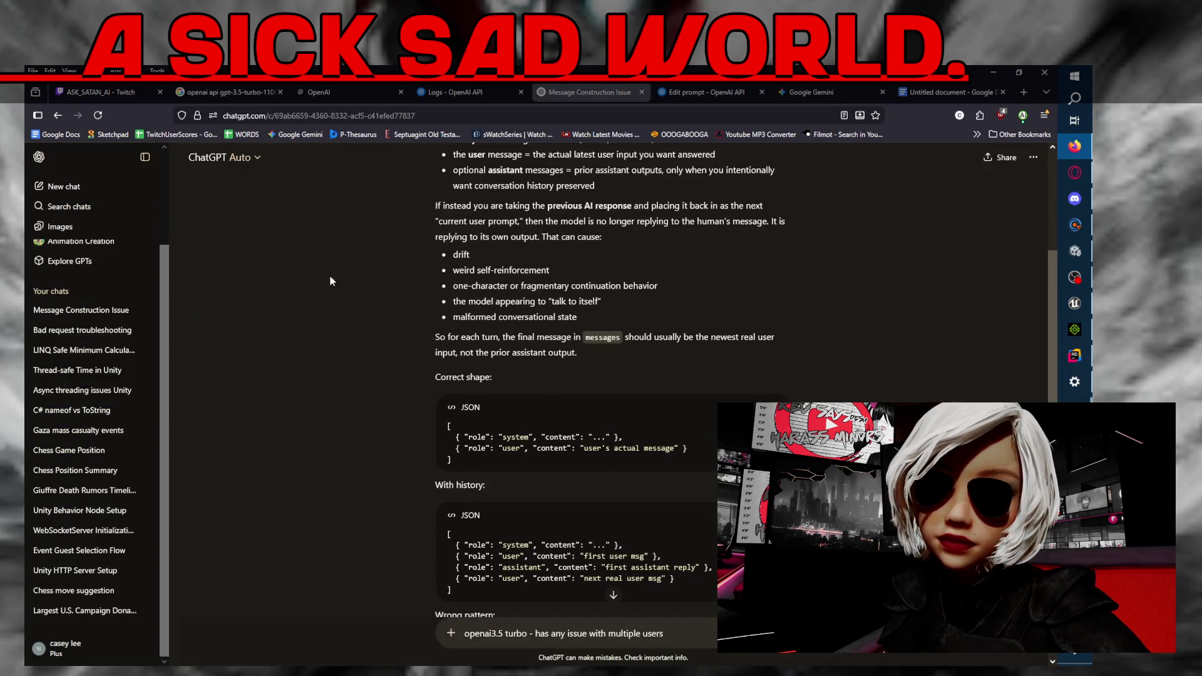
pyautogui.scroll(-7, 314, 285)
pyautogui.scroll(3, 322, 287)
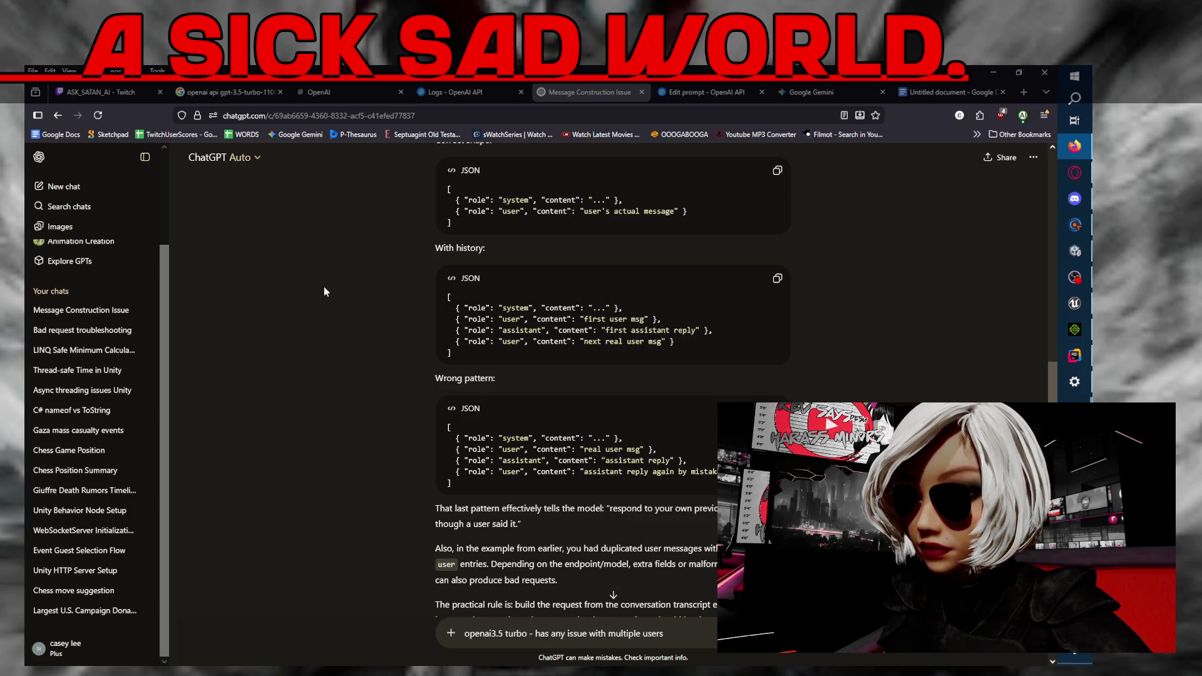
pyautogui.scroll(-2, 325, 291)
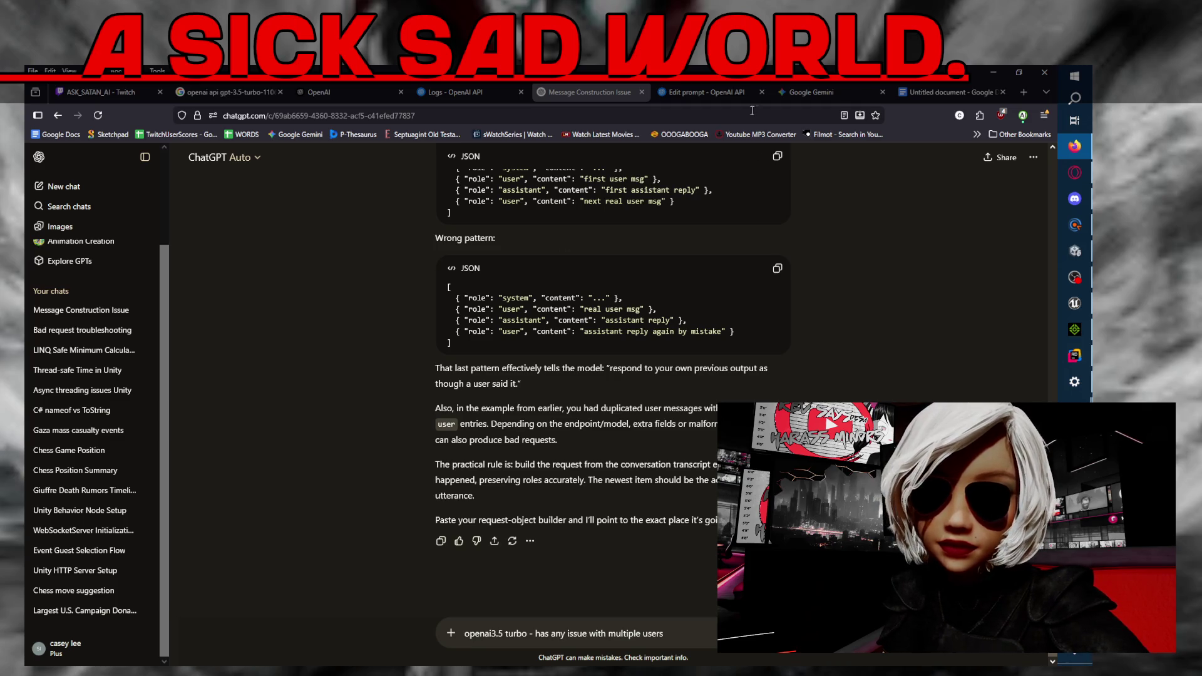
pyautogui.click(1074, 251)
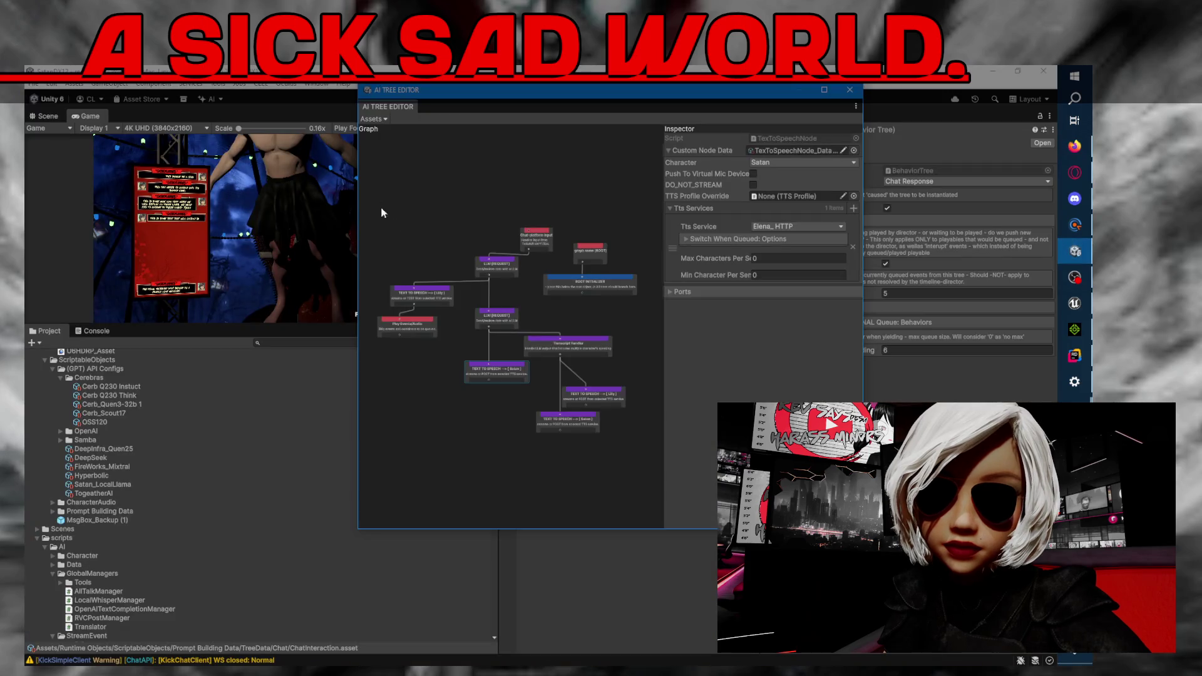
# - Inspect the LLM [REQUEST] and TEXT TO SPEECH [Satan] nodes in the AI tree, toggling Tts Services
pyautogui.click(675, 212)
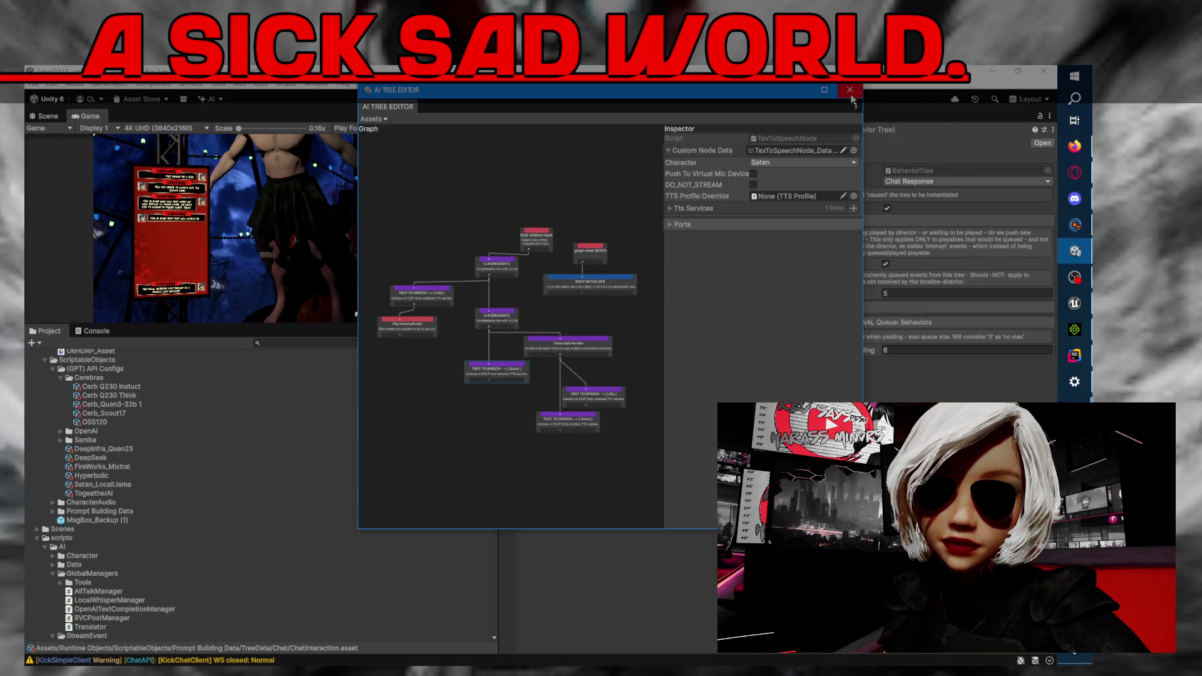
pyautogui.click(496, 318)
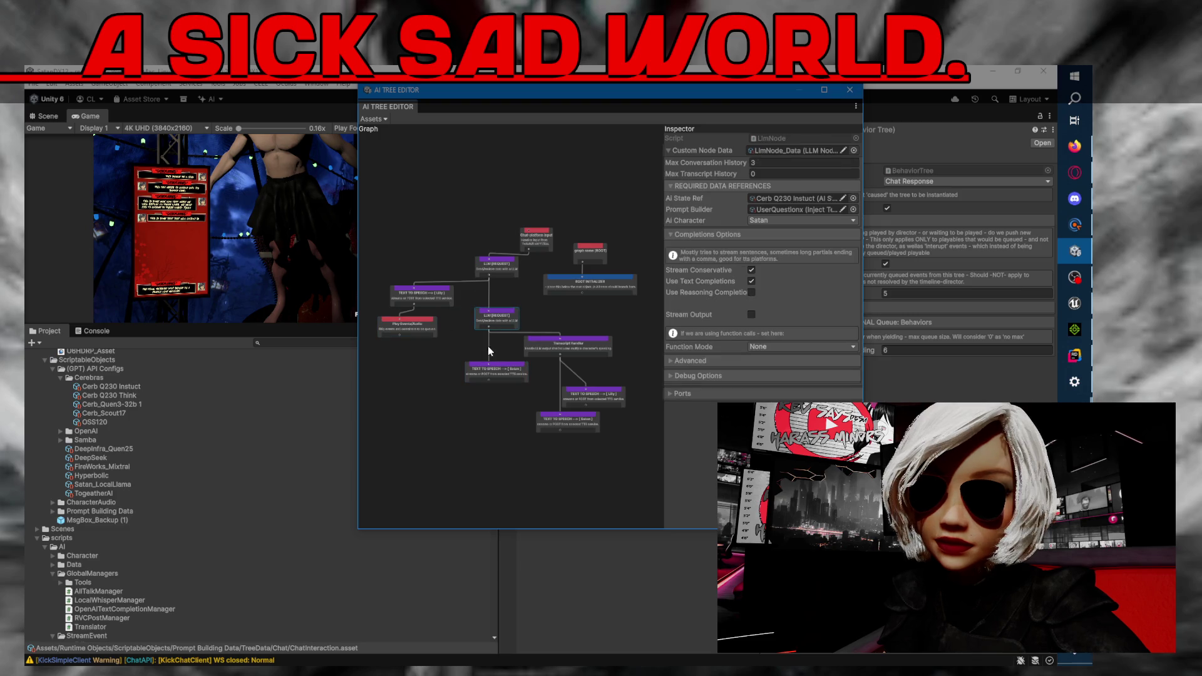
pyautogui.click(515, 368)
pyautogui.click(700, 210)
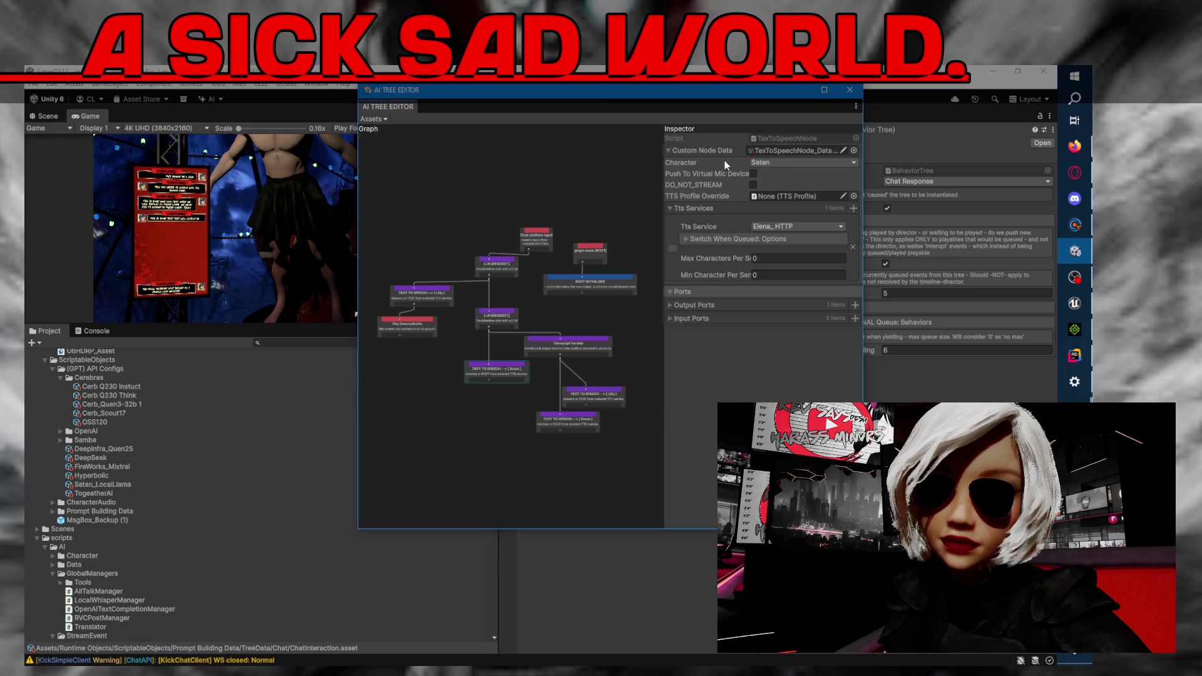
# - Close the AI tree editor, clear the old warning from the Console, and start Play mode
pyautogui.click(849, 90)
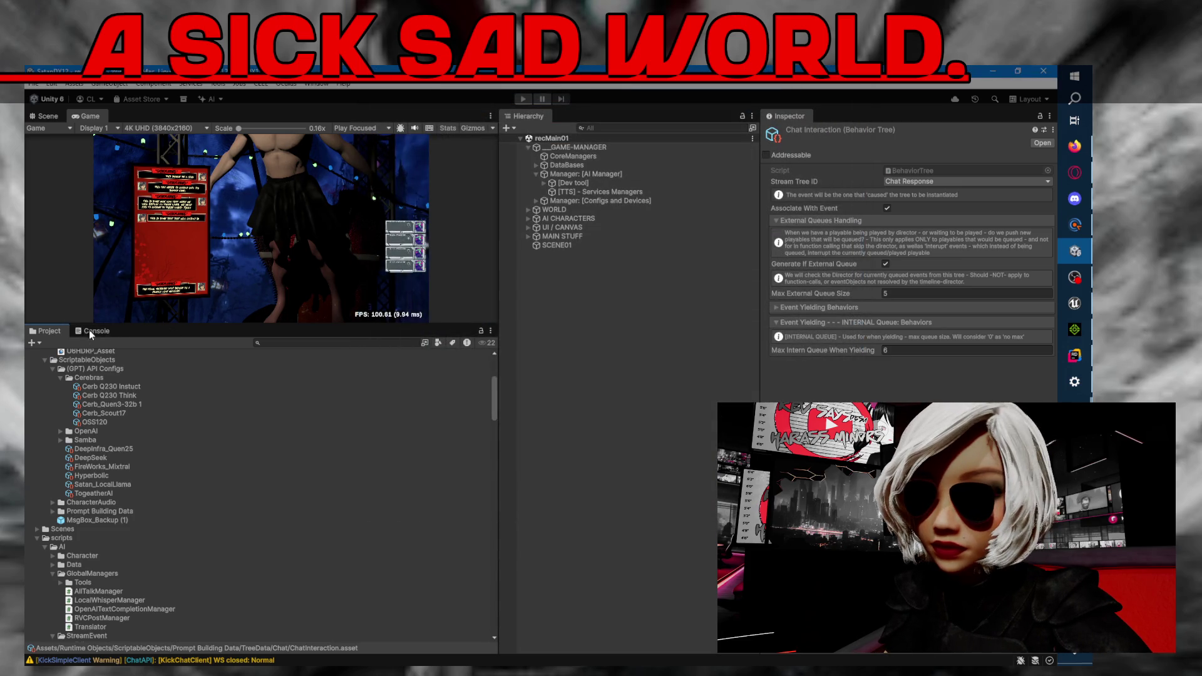
pyautogui.click(95, 332)
pyautogui.click(35, 343)
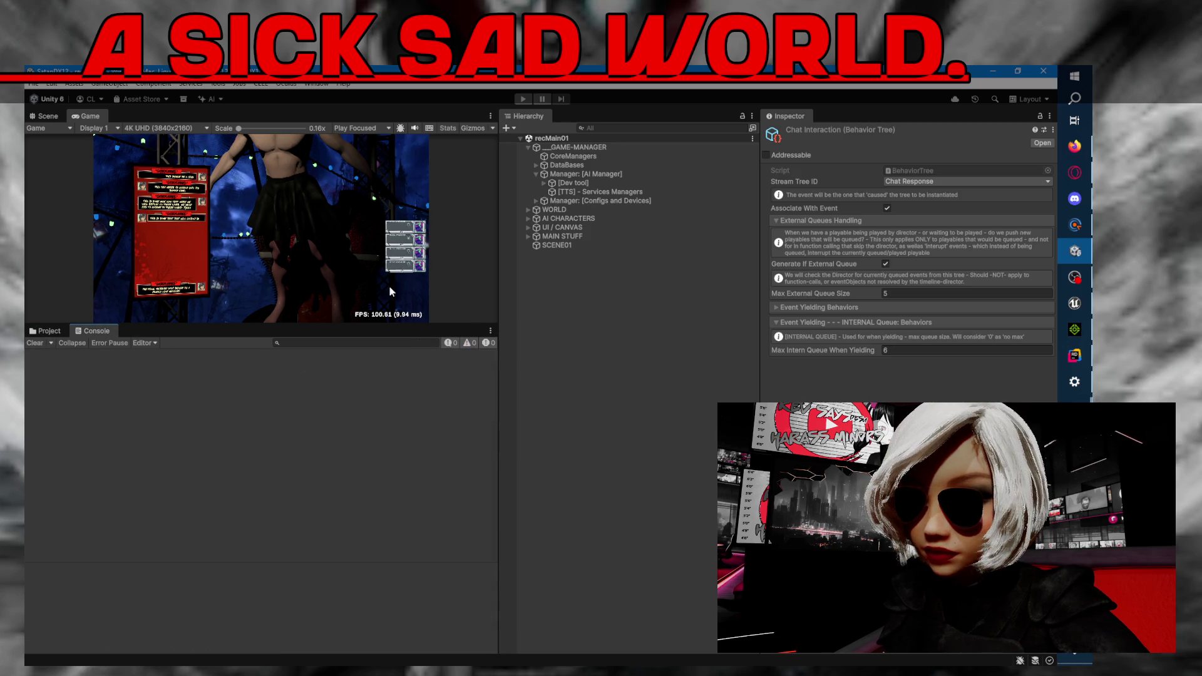
pyautogui.click(32, 83)
pyautogui.click(127, 139)
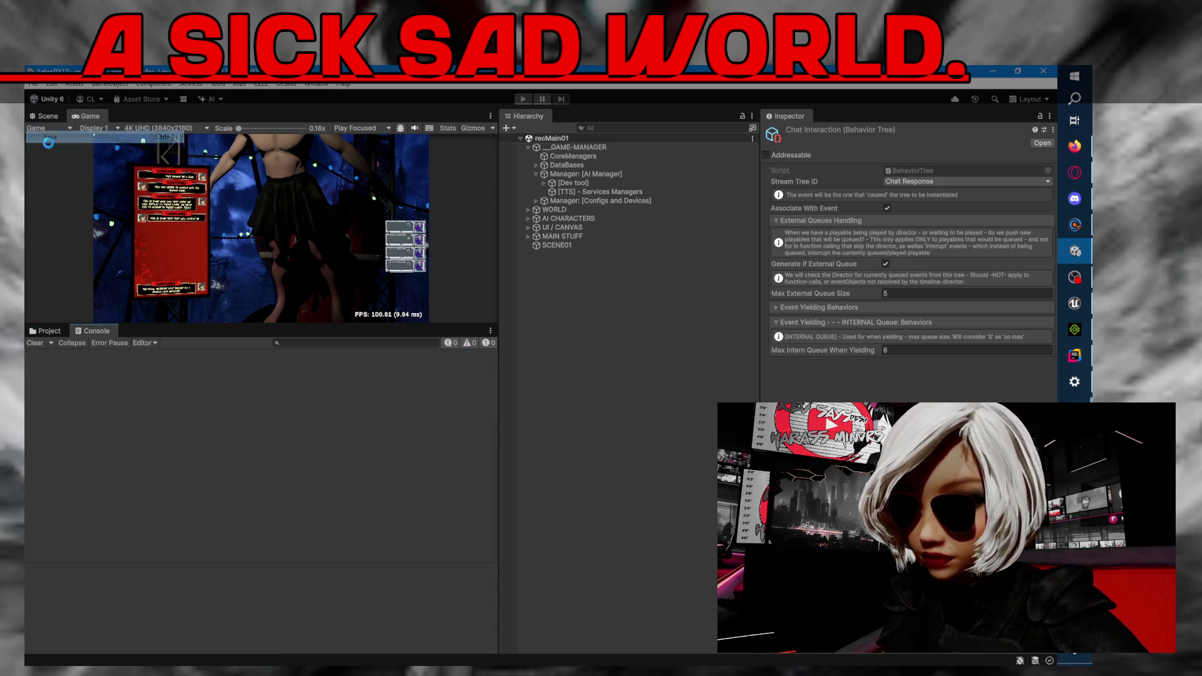
pyautogui.click(523, 98)
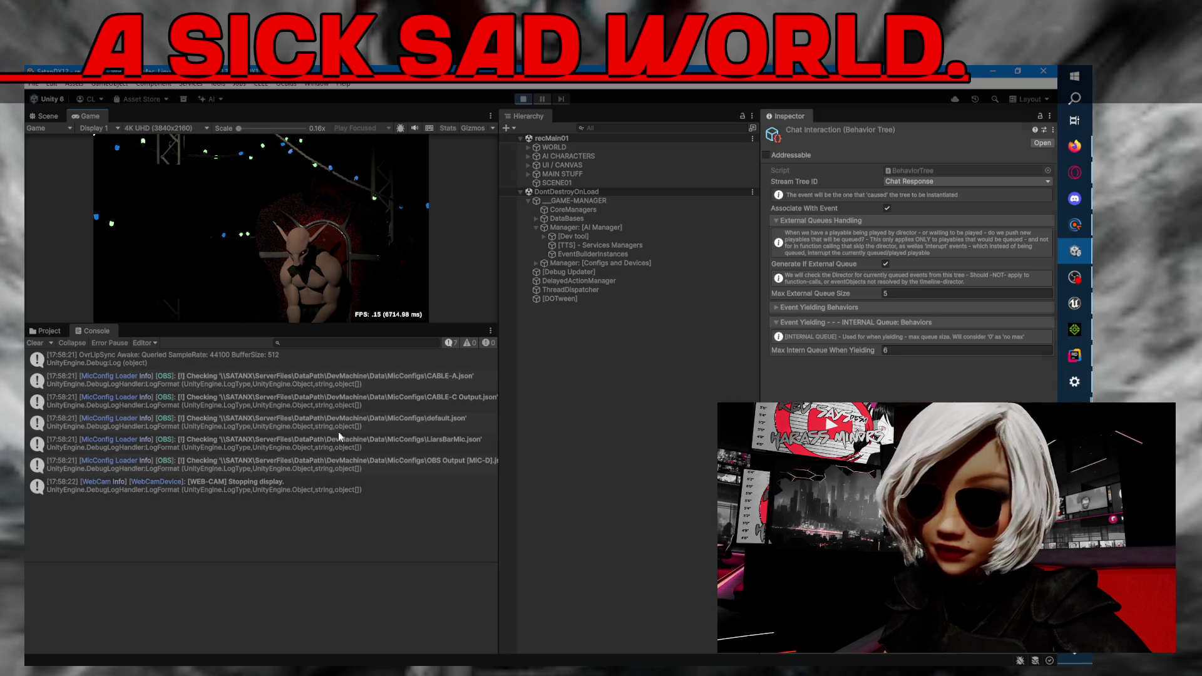
# - Enlarge the log and review the 'Found 85 models' and gpt-3.5-turbo entries (instruct-0914, 0125, 1106, 16k)
pyautogui.moveTo(275, 324); pyautogui.dragTo(275, 198)
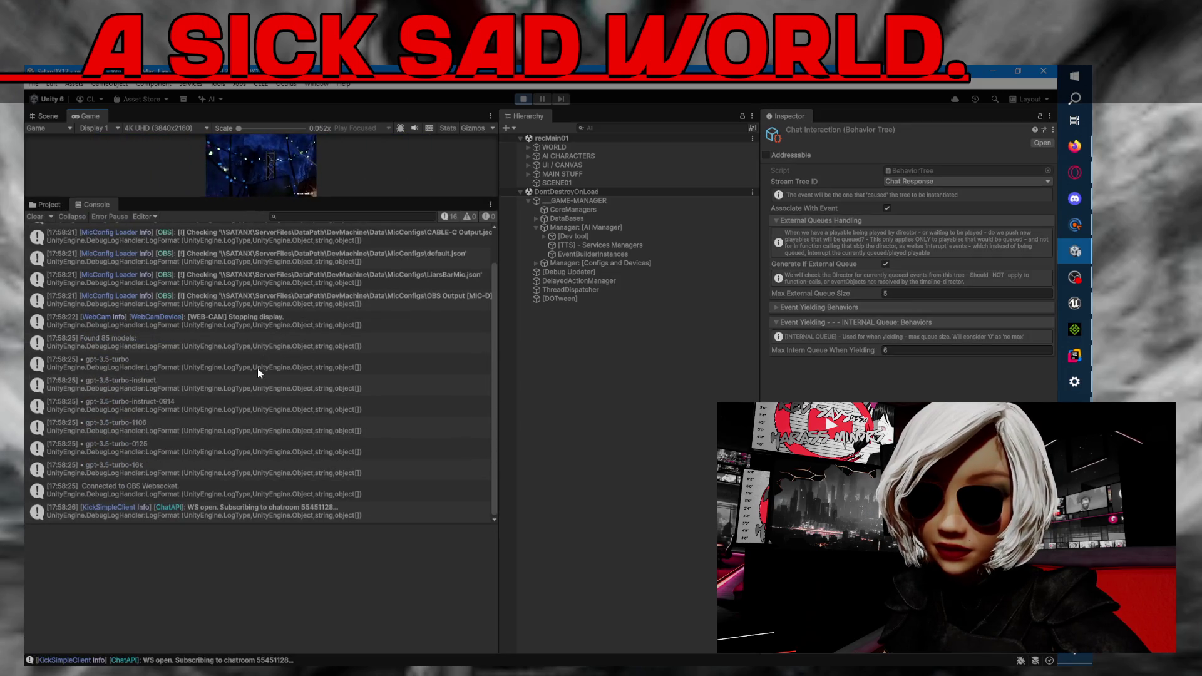
pyautogui.click(288, 471)
pyautogui.click(225, 366)
pyautogui.click(216, 410)
pyautogui.click(219, 452)
pyautogui.click(207, 487)
pyautogui.click(191, 452)
pyautogui.click(171, 410)
pyautogui.click(146, 366)
pyautogui.click(139, 325)
pyautogui.click(140, 346)
pyautogui.click(145, 388)
pyautogui.click(151, 429)
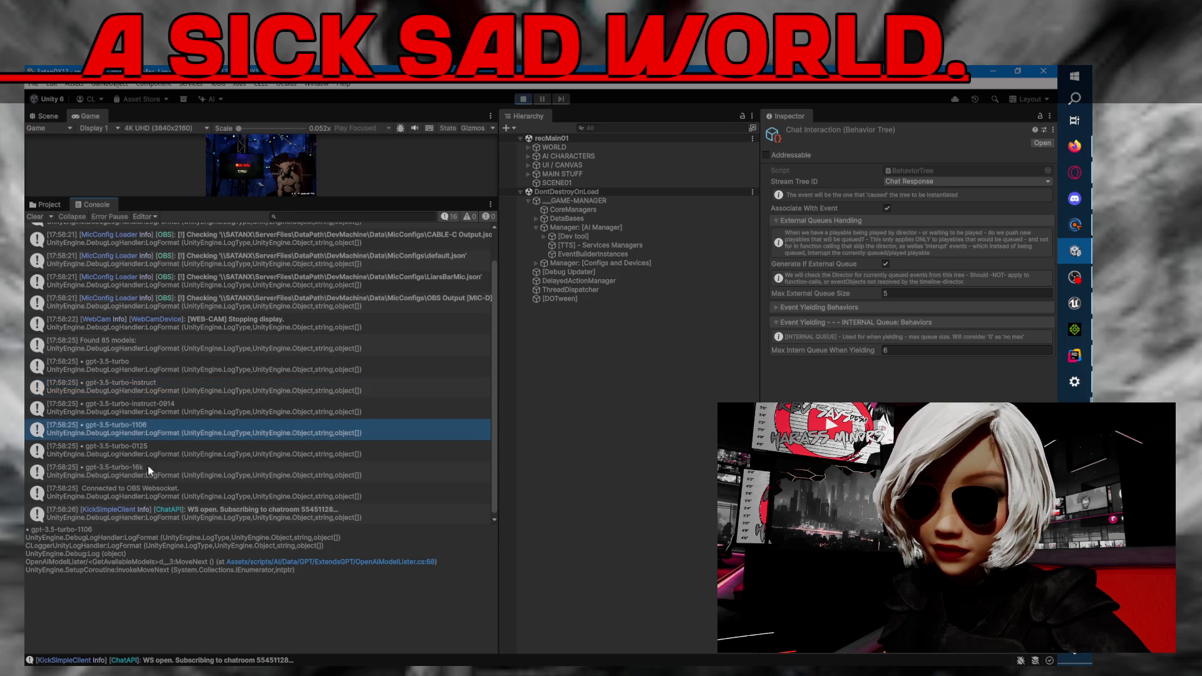
pyautogui.click(149, 467)
pyautogui.scroll(2, 454, 411)
pyautogui.scroll(-2, 397, 399)
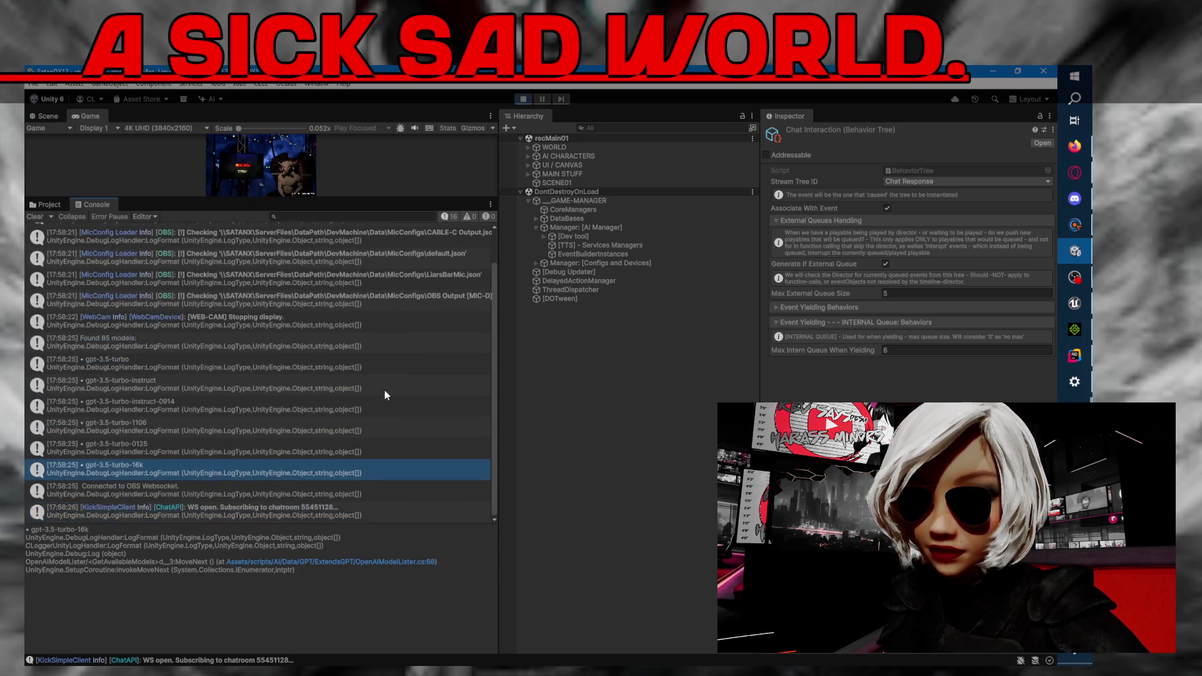
# - Clear the console log and enlarge the Game view again
pyautogui.click(31, 217)
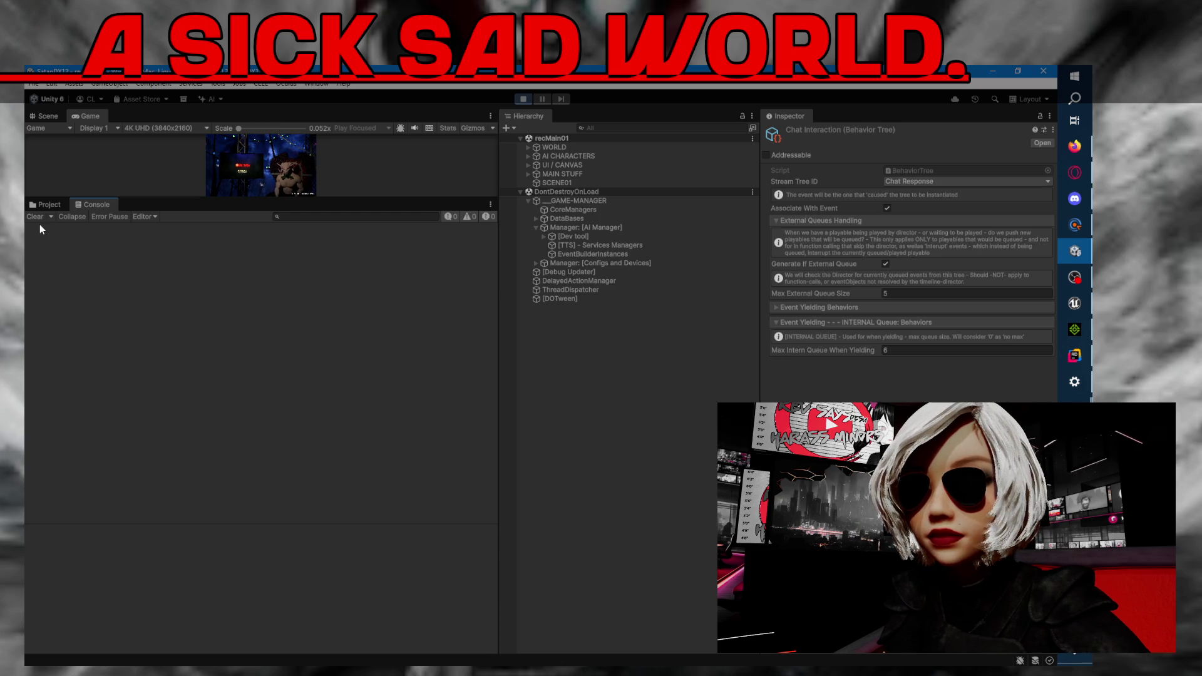
pyautogui.moveTo(152, 198); pyautogui.dragTo(172, 402)
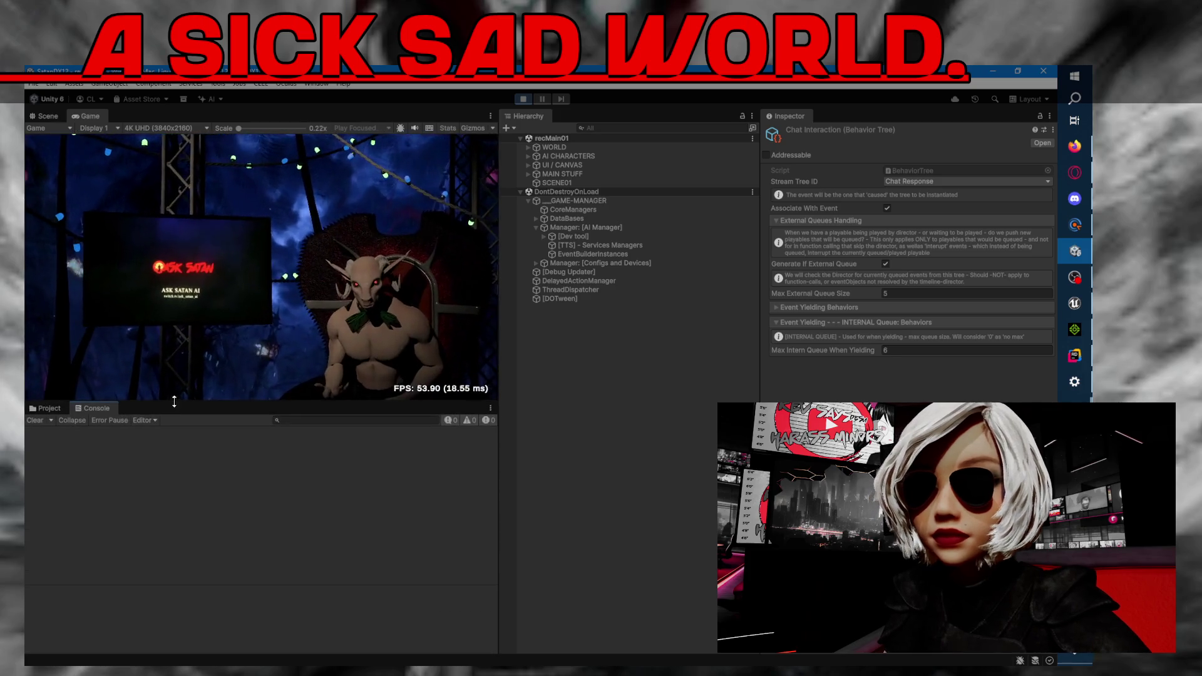
pyautogui.moveTo(305, 402); pyautogui.dragTo(308, 477)
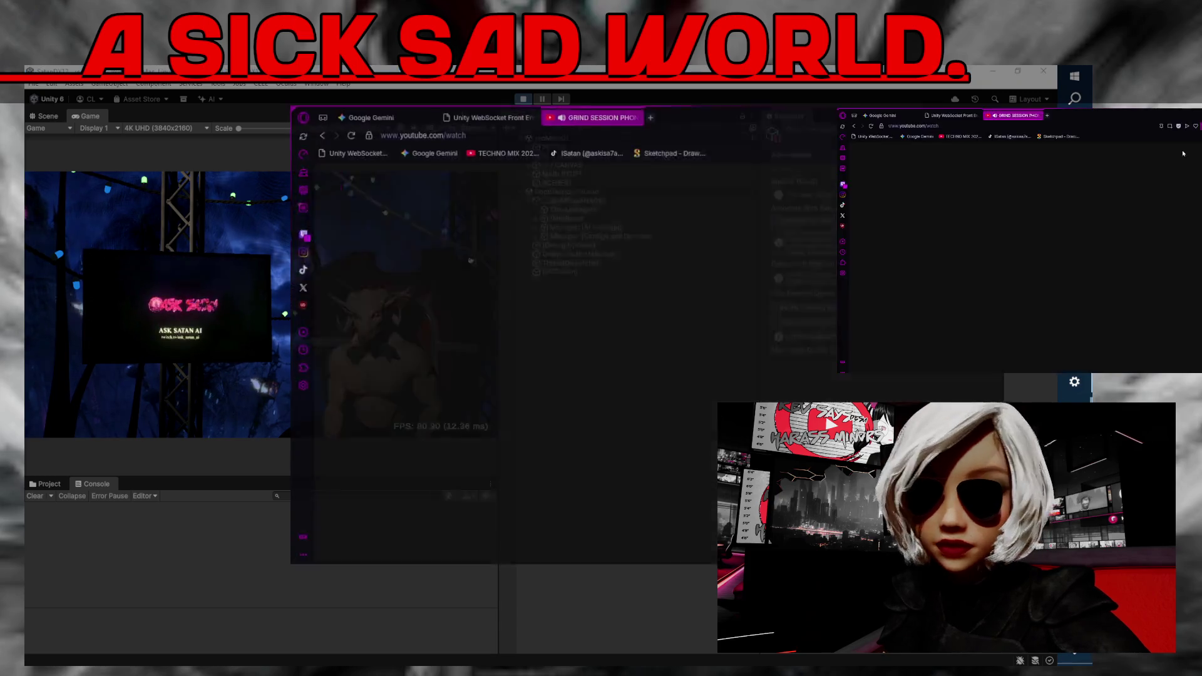
# - Log in to the devmachine server on the Unity WebSocket Front End with the username and password
pyautogui.click(1074, 145)
pyautogui.moveTo(696, 110); pyautogui.dragTo(877, 85)
pyautogui.click(642, 85)
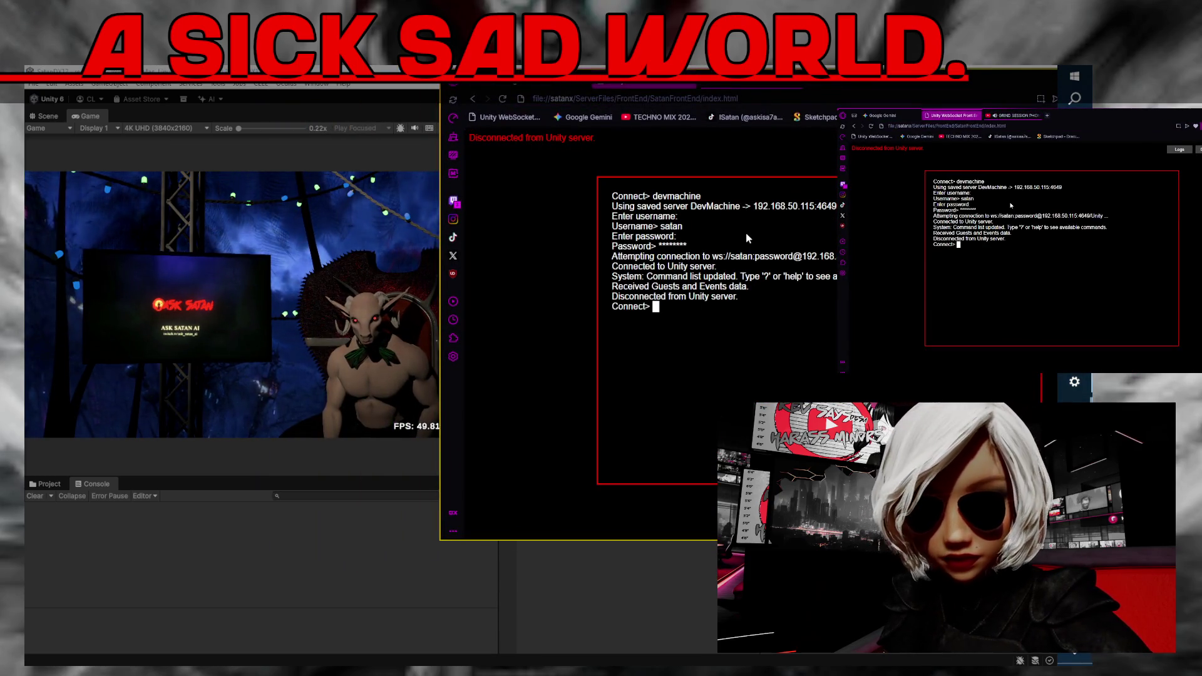
pyautogui.write('?')
pyautogui.press('Return')
pyautogui.write('devmachine')
pyautogui.press('Return')
pyautogui.write('satan')
pyautogui.press('Return')
pyautogui.write('password')
pyautogui.press('Return')
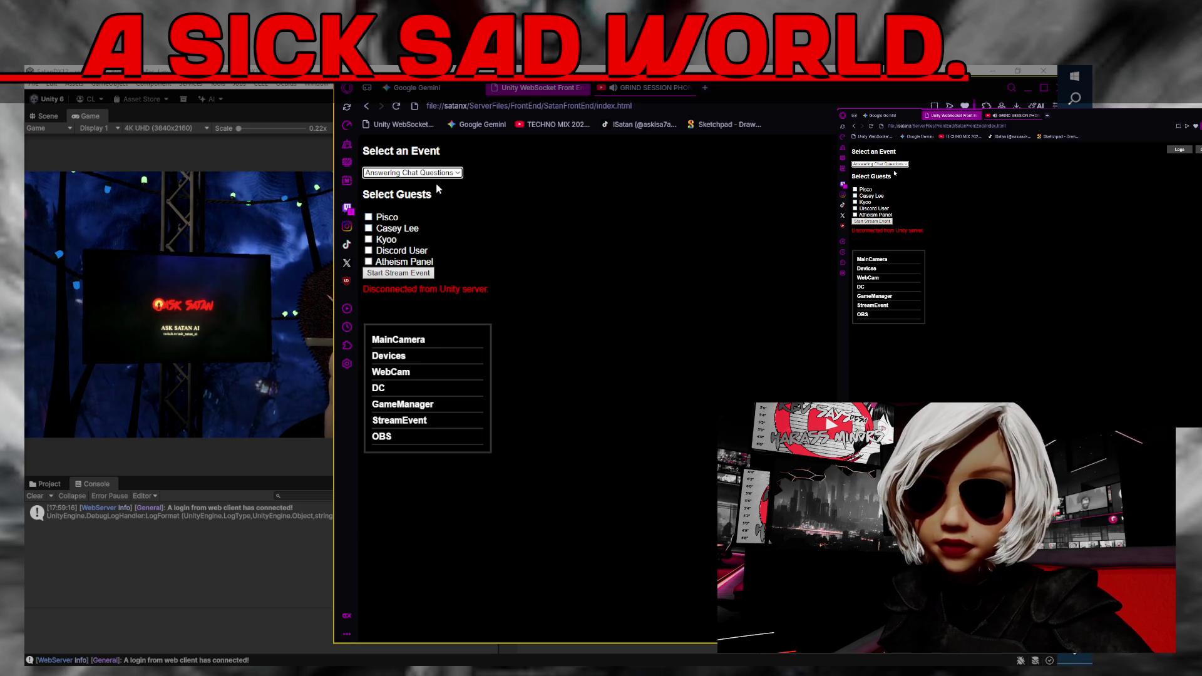
# - Start the Answering Chat Questions stream event and return to the Unity editor
pyautogui.click(413, 173)
pyautogui.click(407, 236)
pyautogui.click(399, 273)
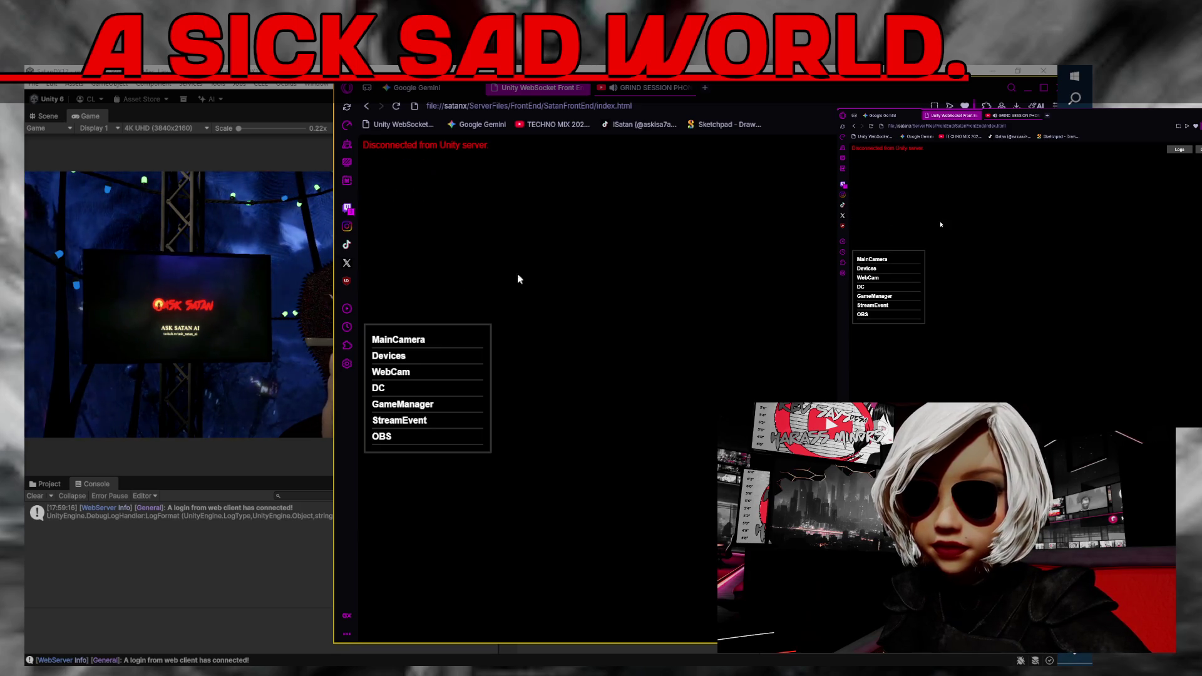
pyautogui.click(1028, 88)
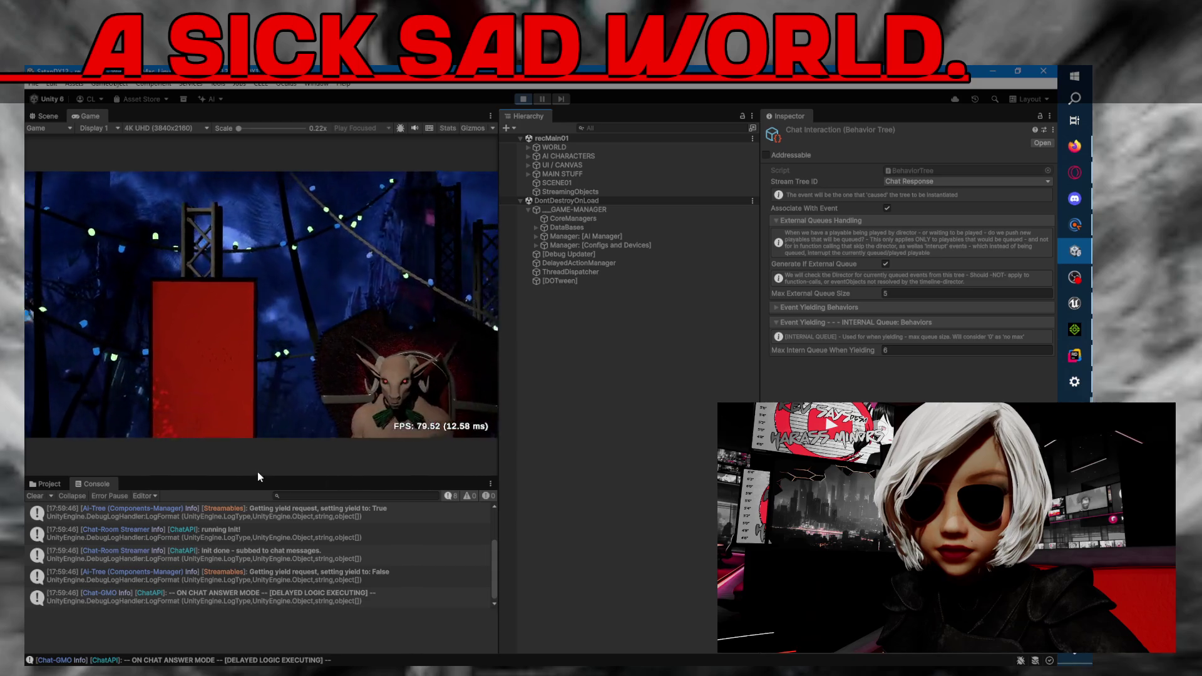
# - Clear the stream event's messages from Unity's Console and switch the browser to the Google Gemini tab
pyautogui.moveTo(258, 472); pyautogui.dragTo(257, 392)
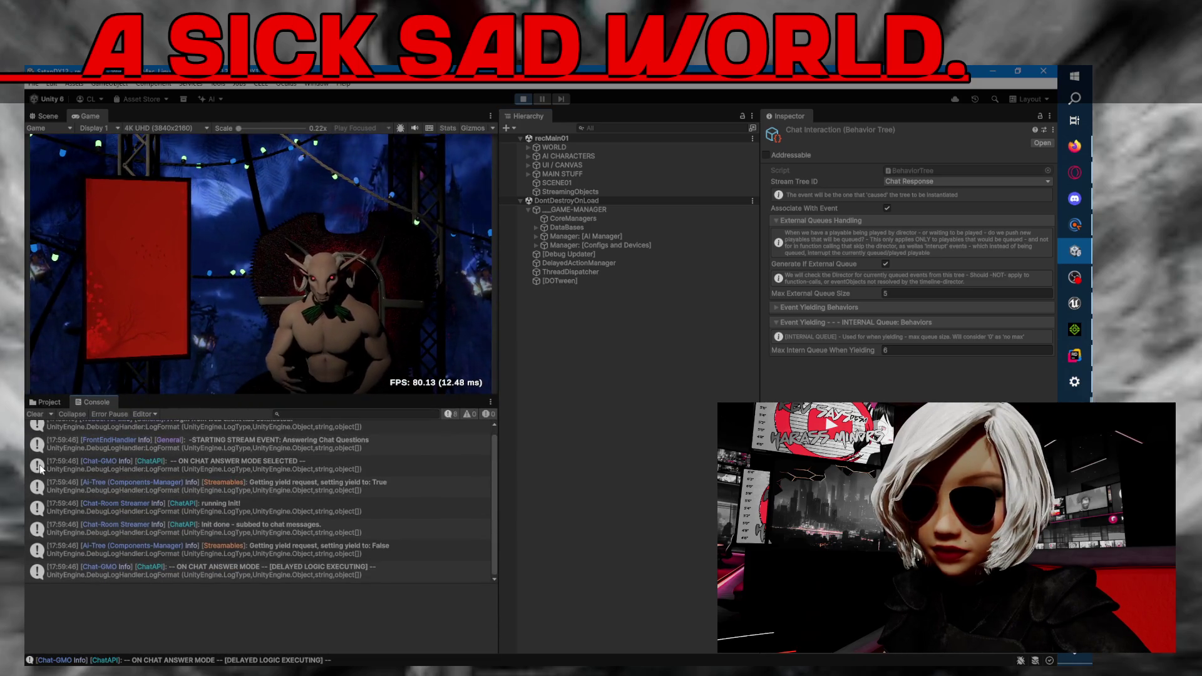
pyautogui.click(28, 416)
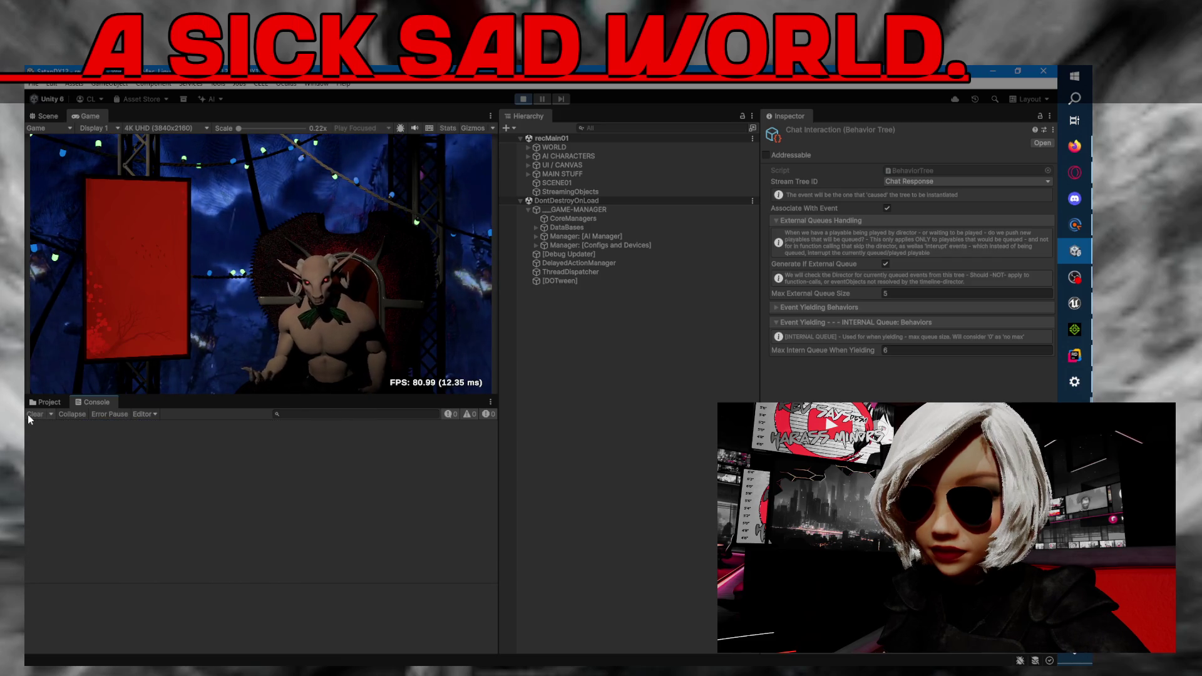
pyautogui.click(1074, 172)
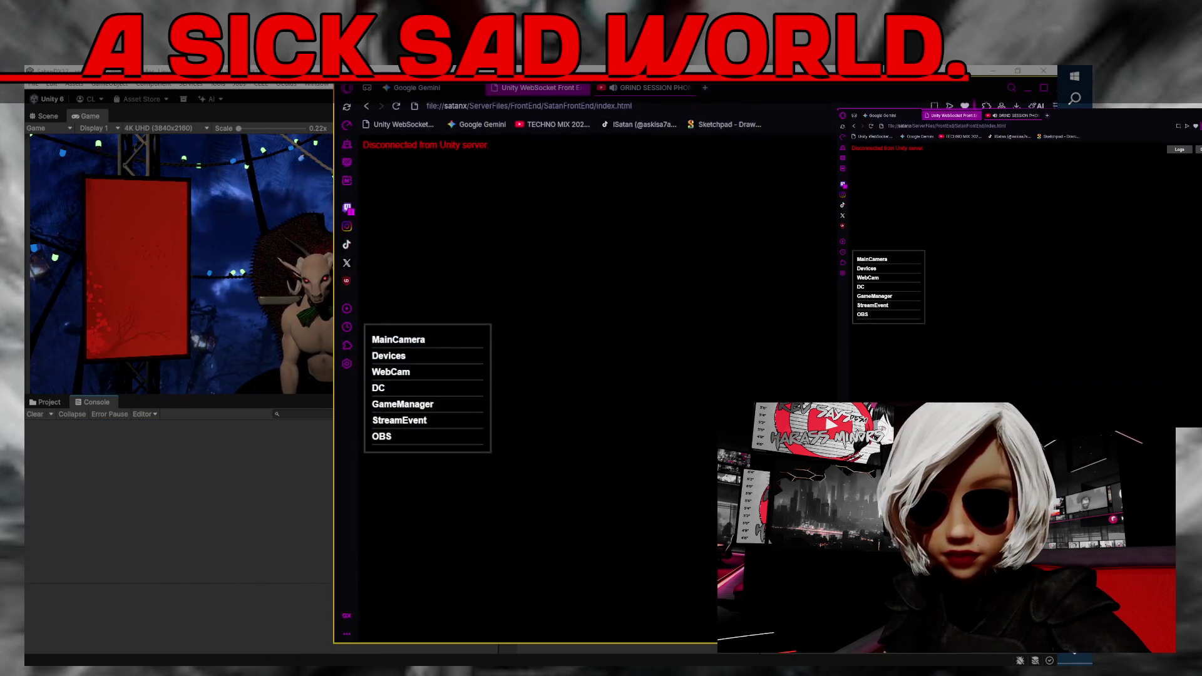
pyautogui.click(651, 87)
pyautogui.click(420, 88)
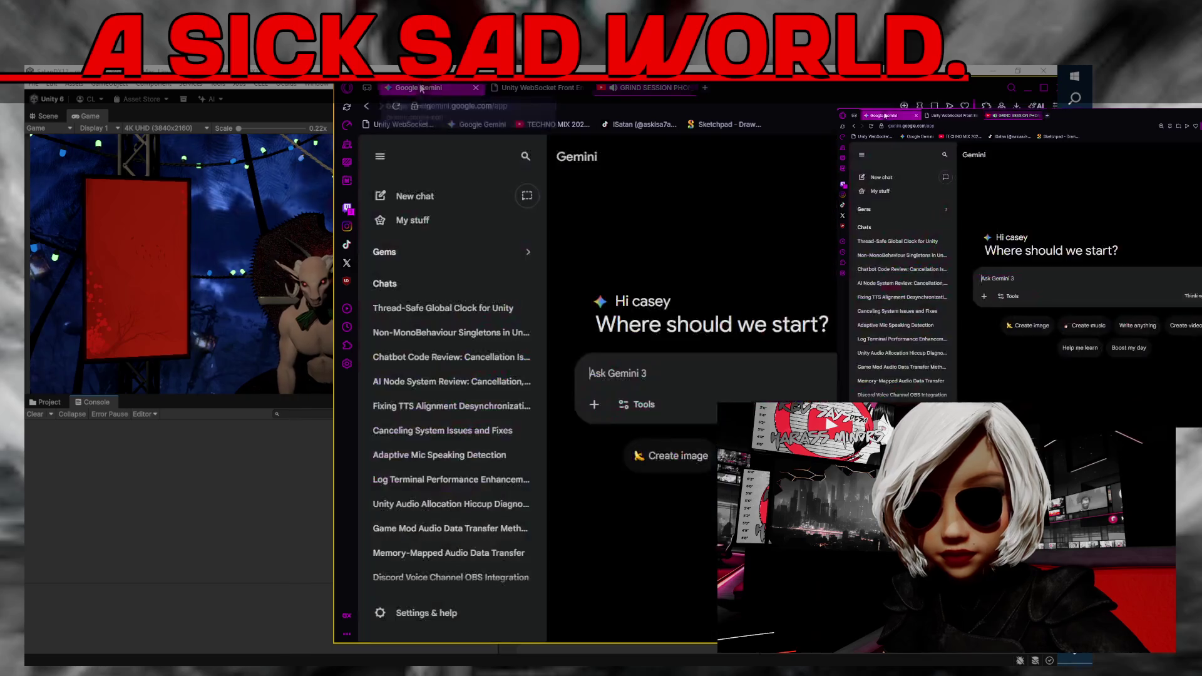
# - Nudge the Gemini browser window aside and bring the running Unity editor back to the front
pyautogui.moveTo(806, 87)
pyautogui.mouseDown()
pyautogui.moveTo(790, 99)
pyautogui.moveTo(763, 84)
pyautogui.mouseUp()
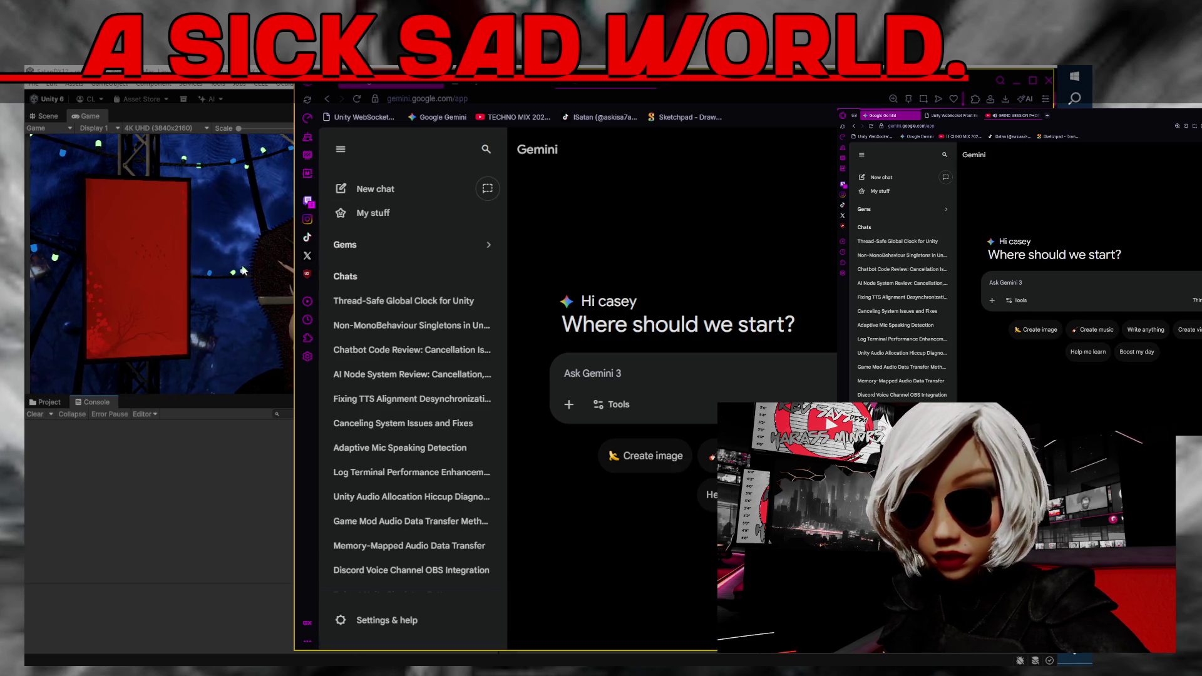
pyautogui.click(36, 421)
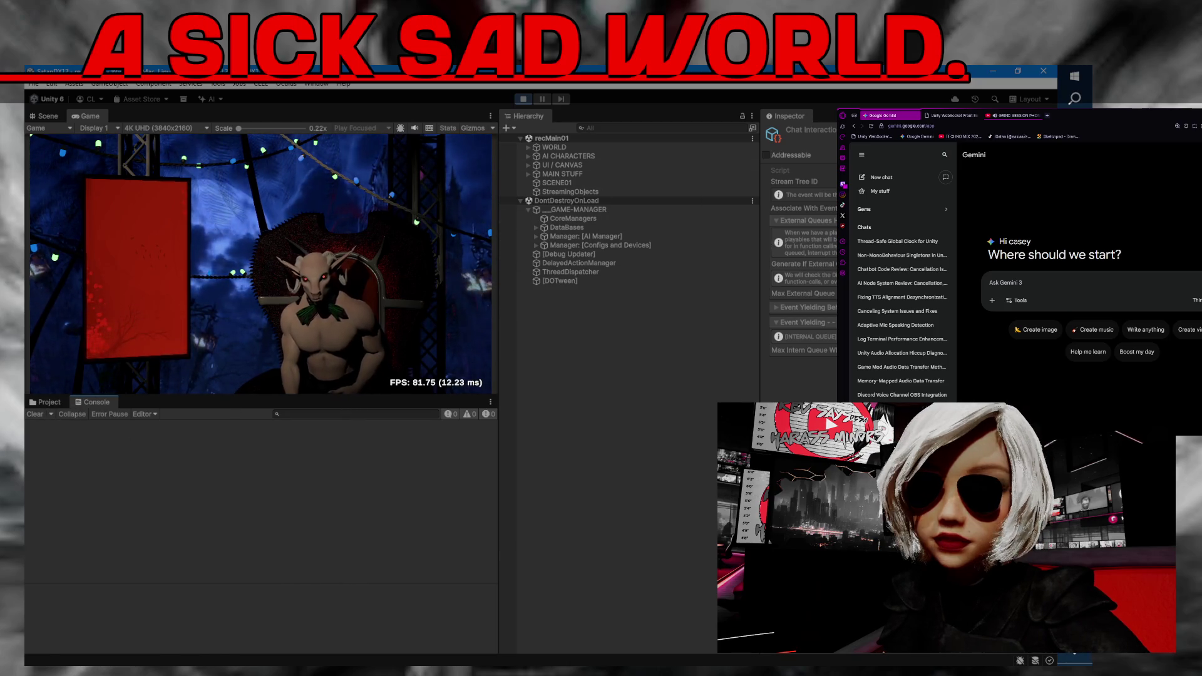
# - Cycle through the browser tabs and close the OpenAI prompt editor page
pyautogui.hotkey('alt', 'Tab')
pyautogui.click(351, 92)
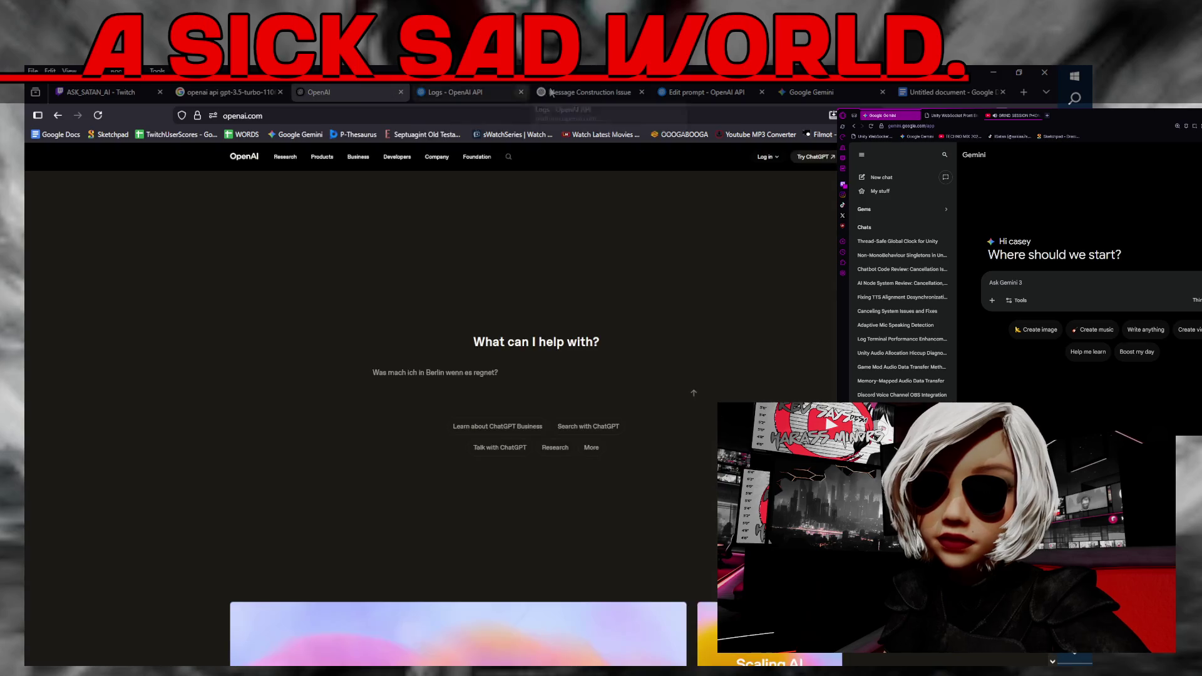
pyautogui.click(701, 92)
pyautogui.click(814, 92)
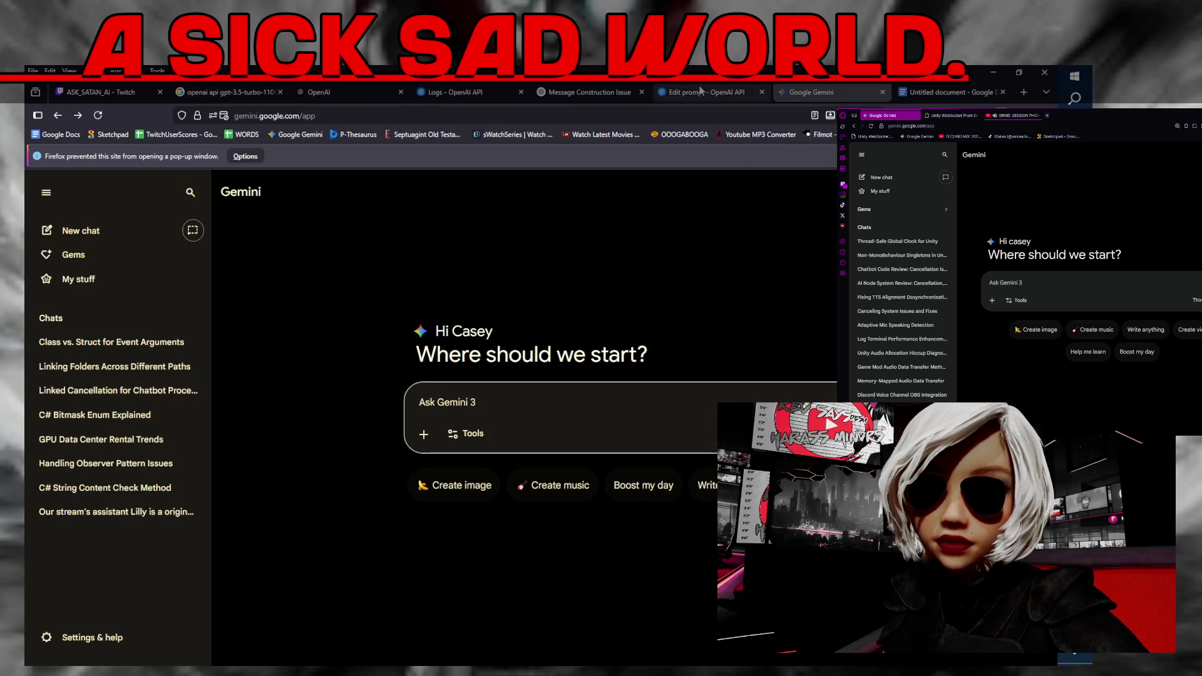
pyautogui.click(739, 92)
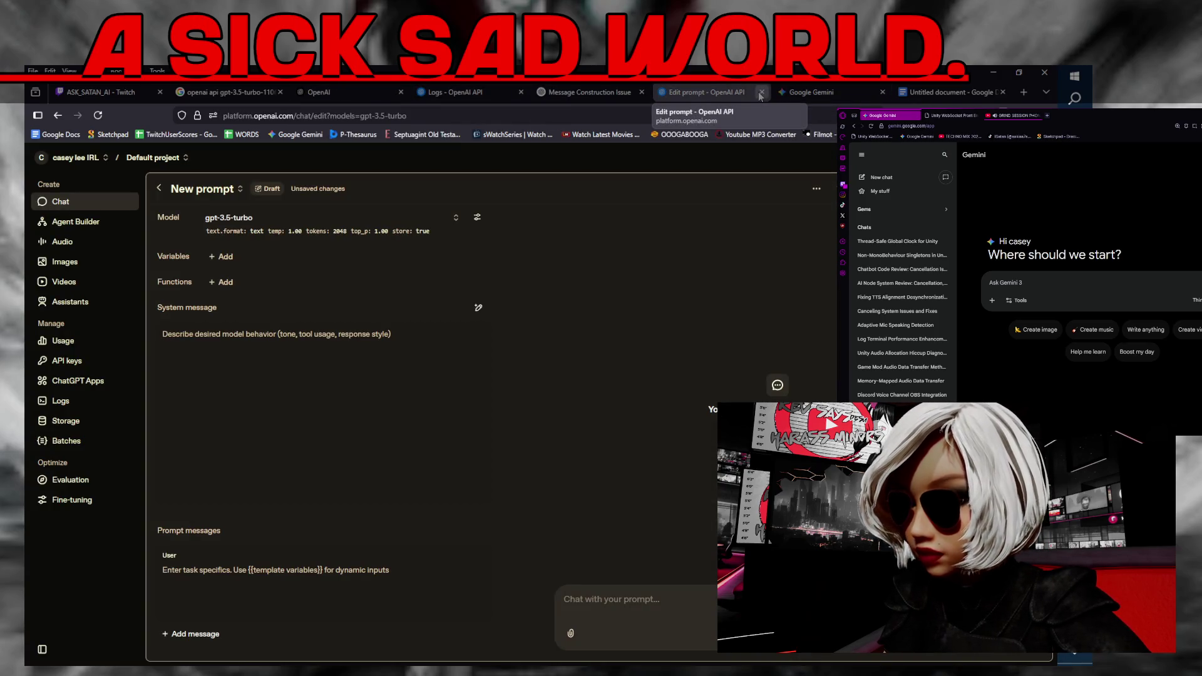
pyautogui.click(762, 92)
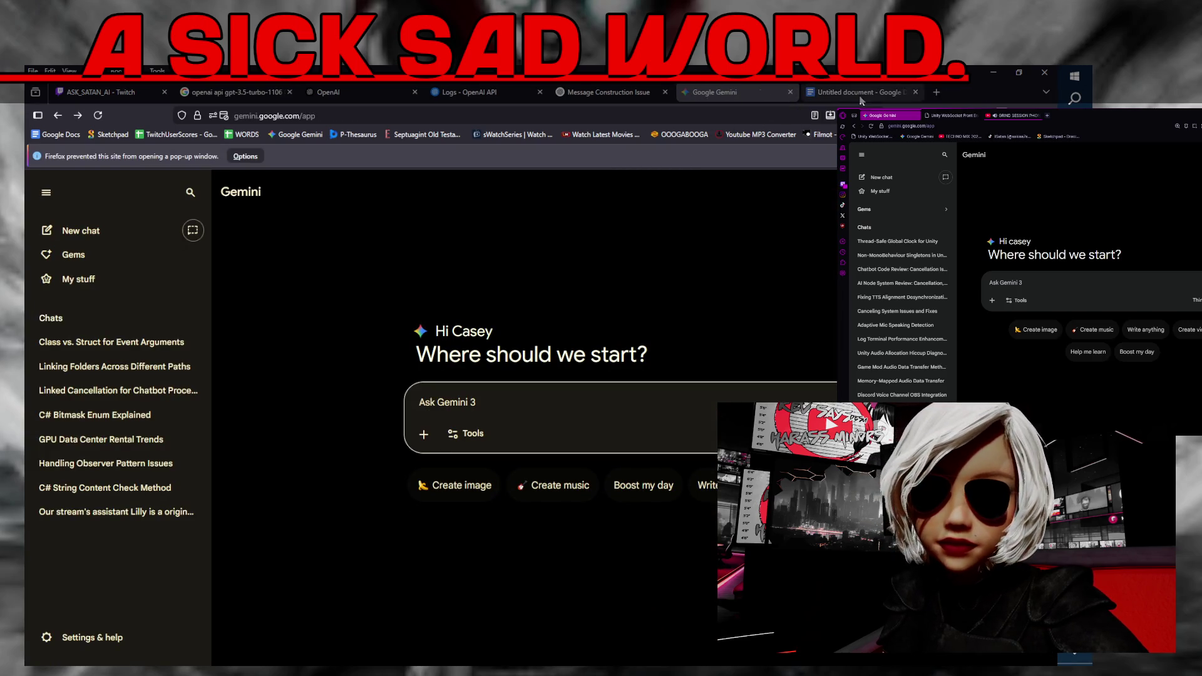
# - Skim the gpt-3.5-turbo-1106 search results, close them, and return to the Message Construction Issue chat
pyautogui.click(213, 93)
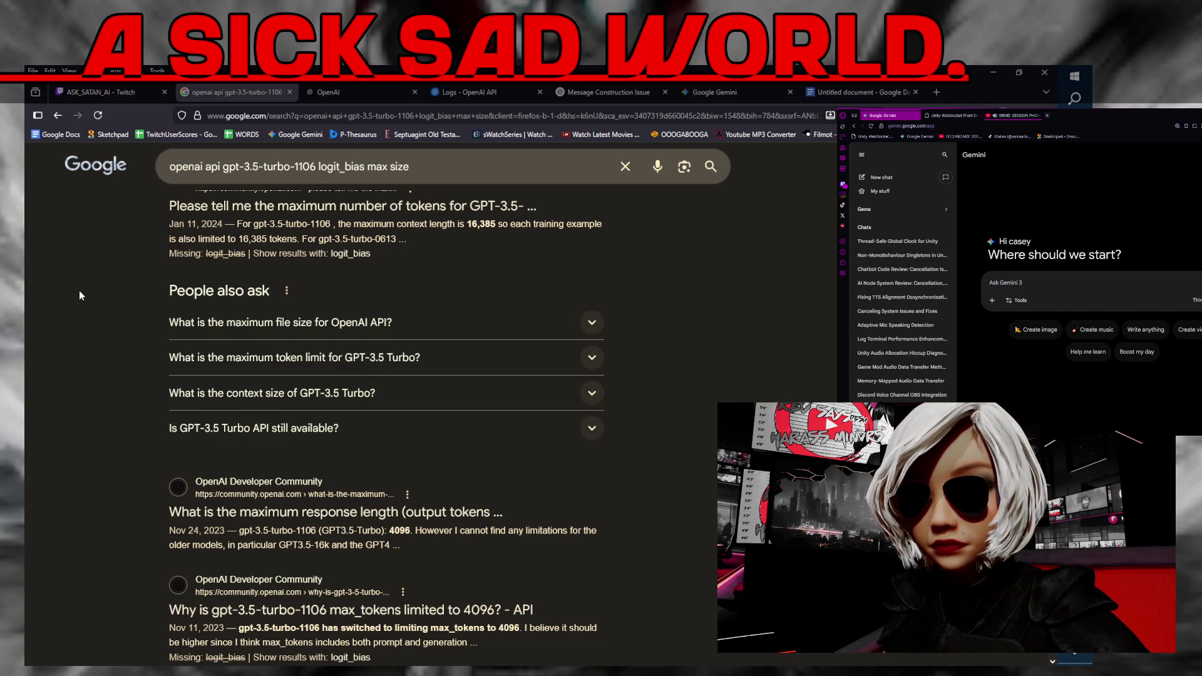
pyautogui.scroll(-5, 79, 296)
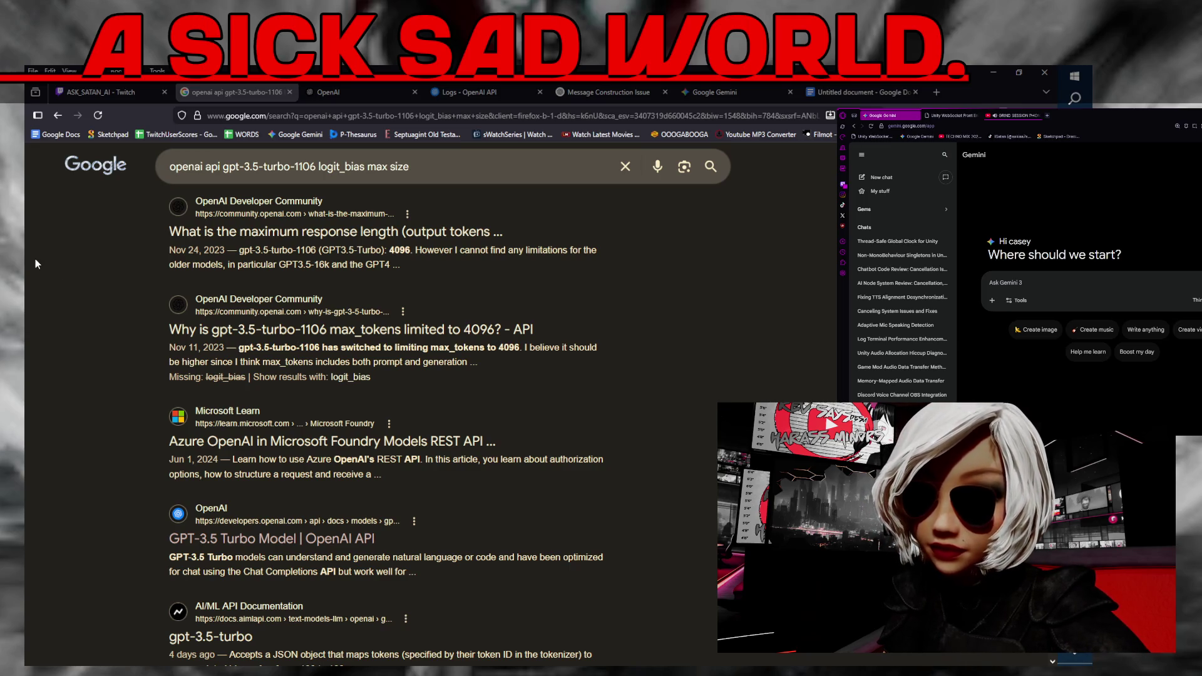
pyautogui.scroll(-12, 58, 299)
pyautogui.scroll(-3, 102, 324)
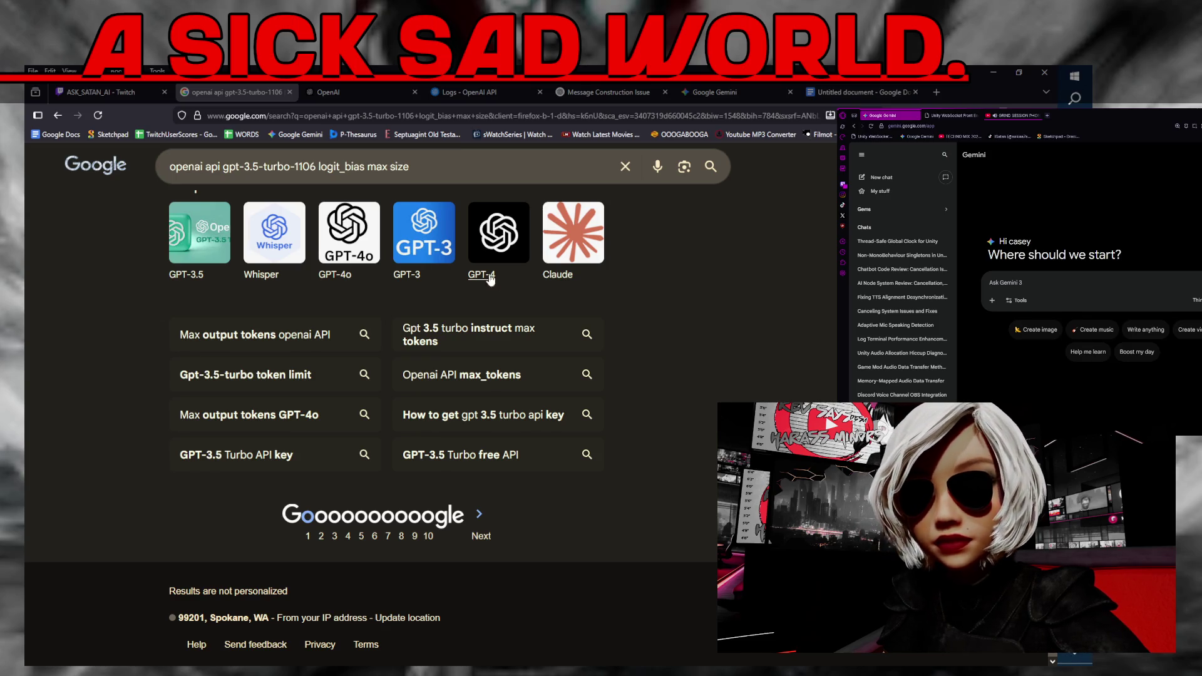
pyautogui.scroll(10, 281, 224)
pyautogui.scroll(10, 281, 224)
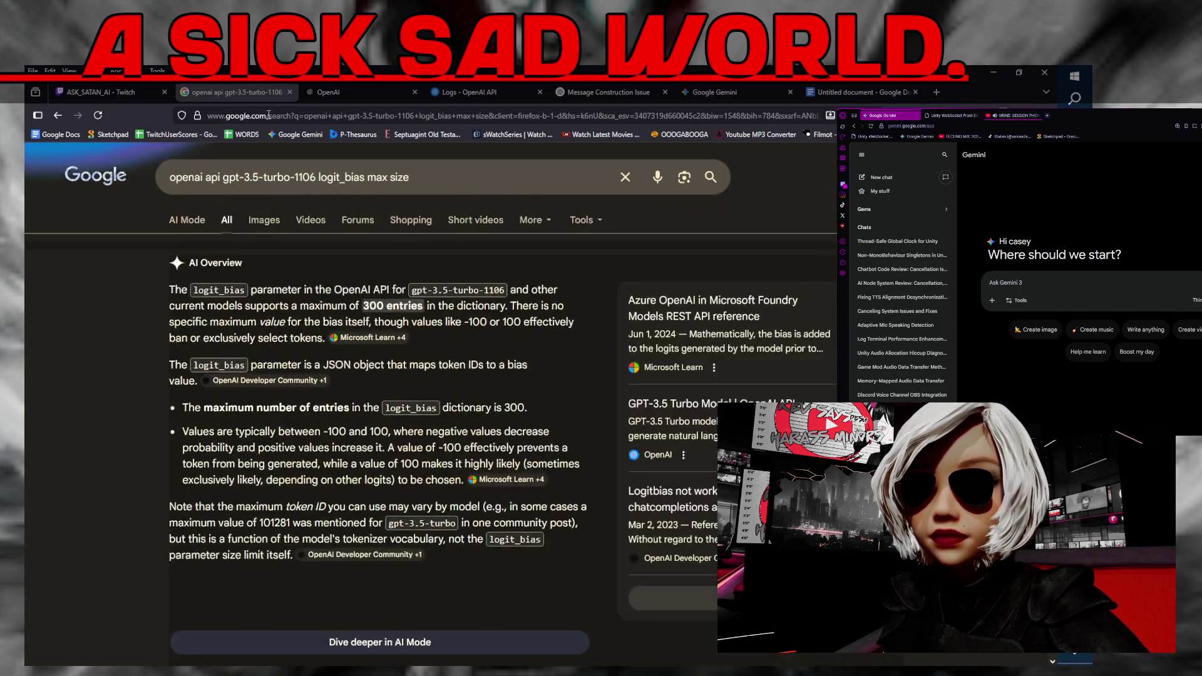
pyautogui.click(289, 92)
pyautogui.click(535, 93)
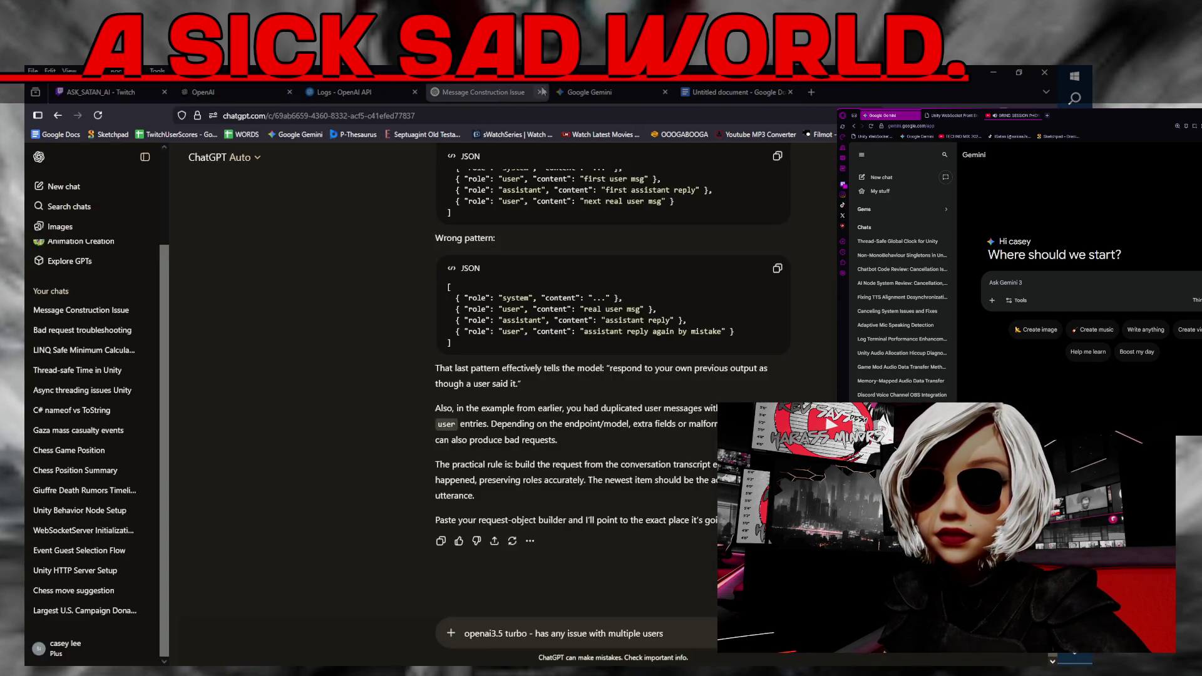
pyautogui.scroll(5, 375, 254)
pyautogui.scroll(-5, 399, 244)
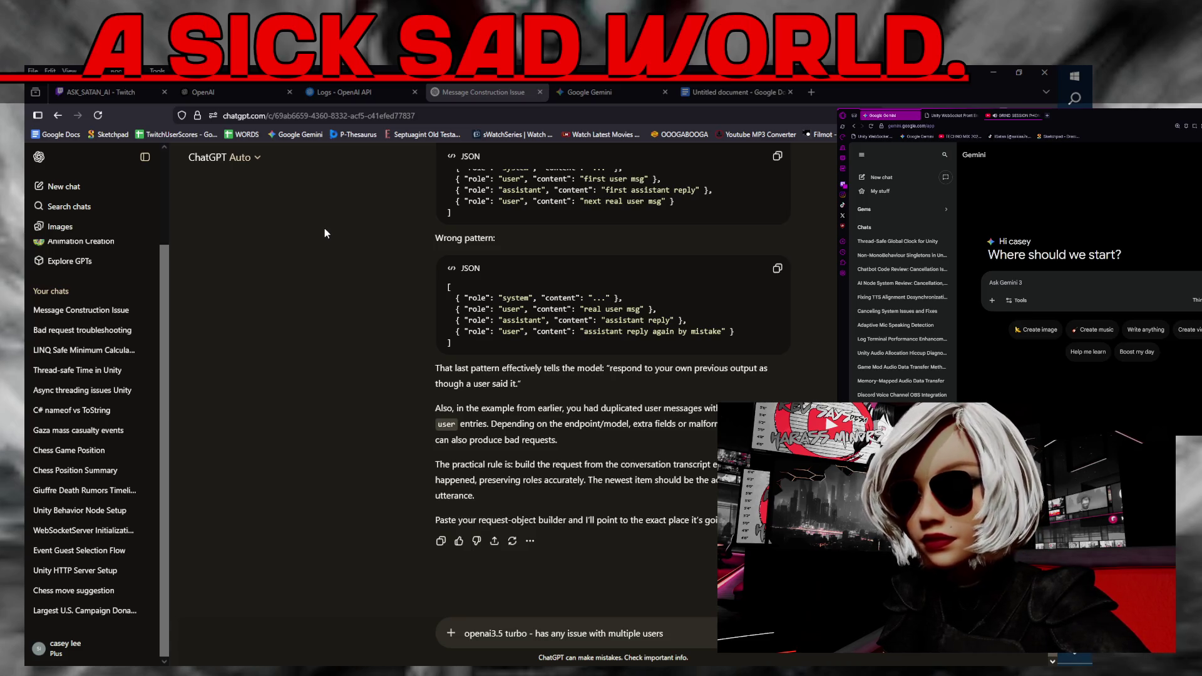
pyautogui.click(811, 92)
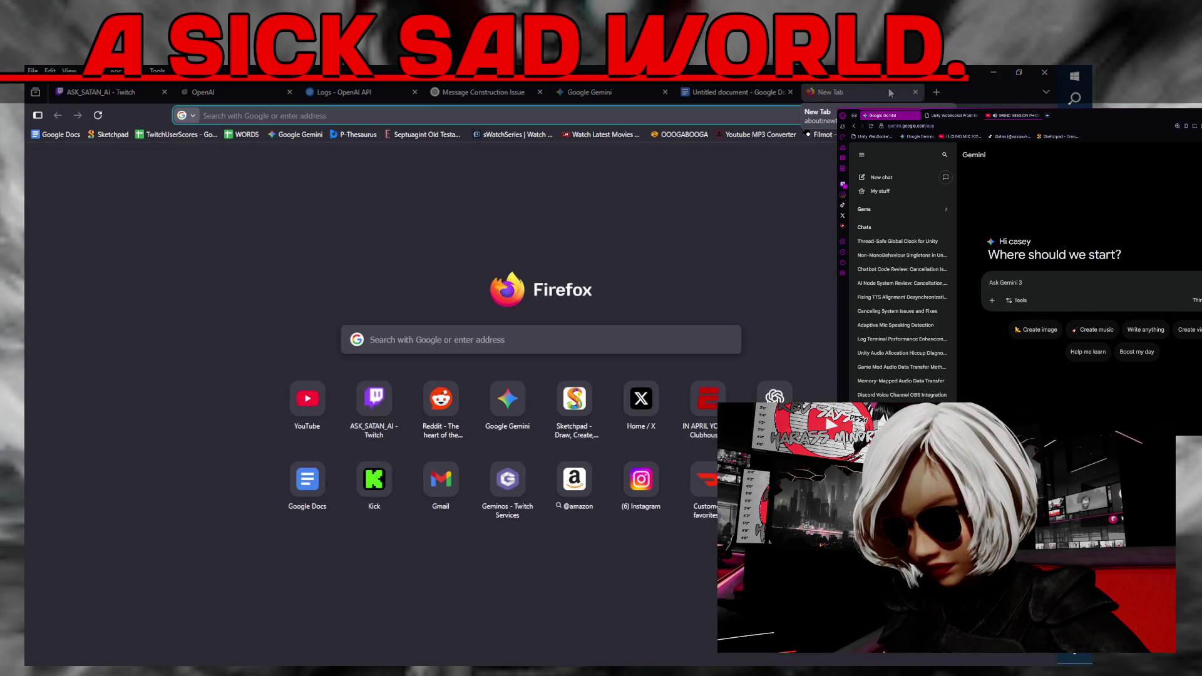
# - Type and erase 'citizen' in the new tab, then return to the OpenAI homepage tab
pyautogui.write('citizen')
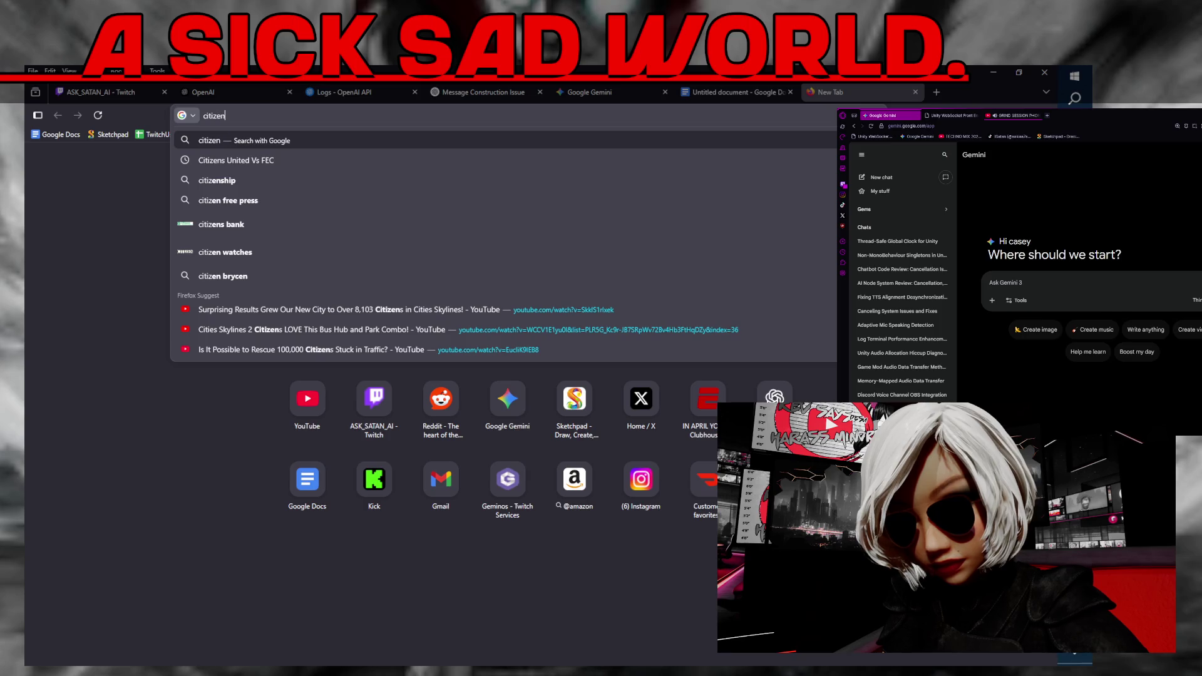
pyautogui.press('BackSpace')
pyautogui.press('BackSpace')
pyautogui.press('BackSpace')
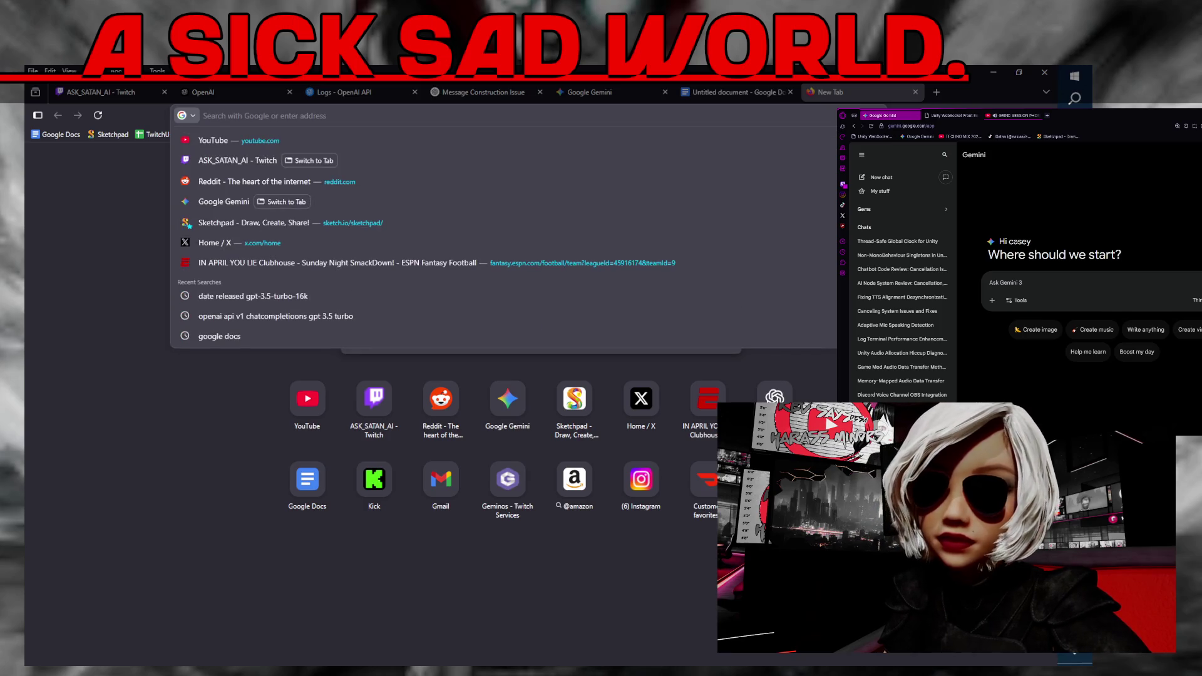
pyautogui.click(251, 92)
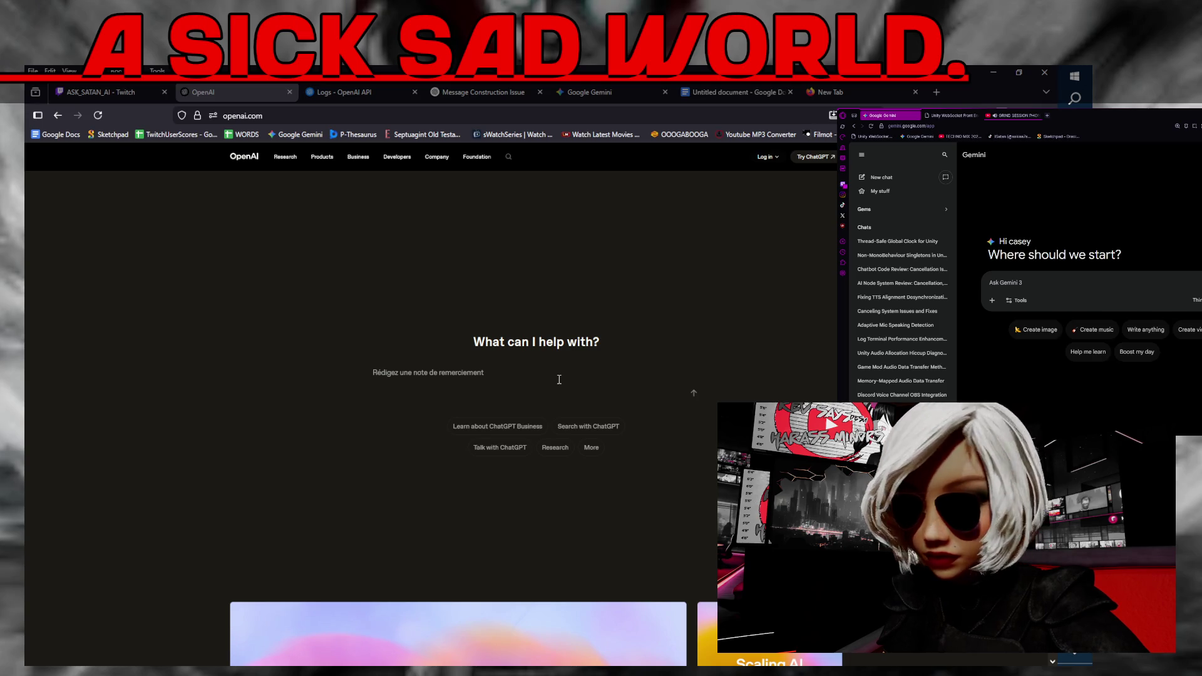
# - Draft the start of the Citizens United question about books that mention politicians
pyautogui.write('if')
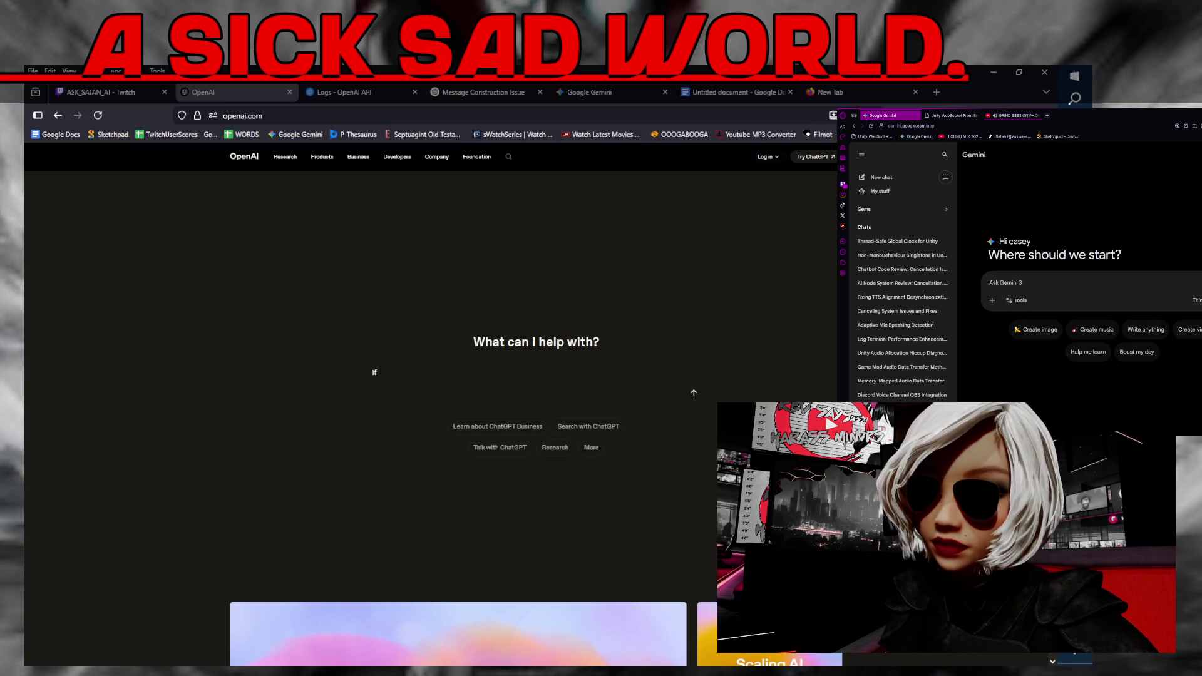
pyautogui.press('BackSpace')
pyautogui.write('cit')
pyautogui.write('zens unit')
pyautogui.write('y protec')
pyautogui.write('s')
pyautogui.write('ts a book')
pyautogui.write(' that')
pyautogui.write('me')
pyautogui.press('BackSpace')
pyautogui.press('BackSpace')
pyautogui.press('BackSpace')
pyautogui.write('bo')
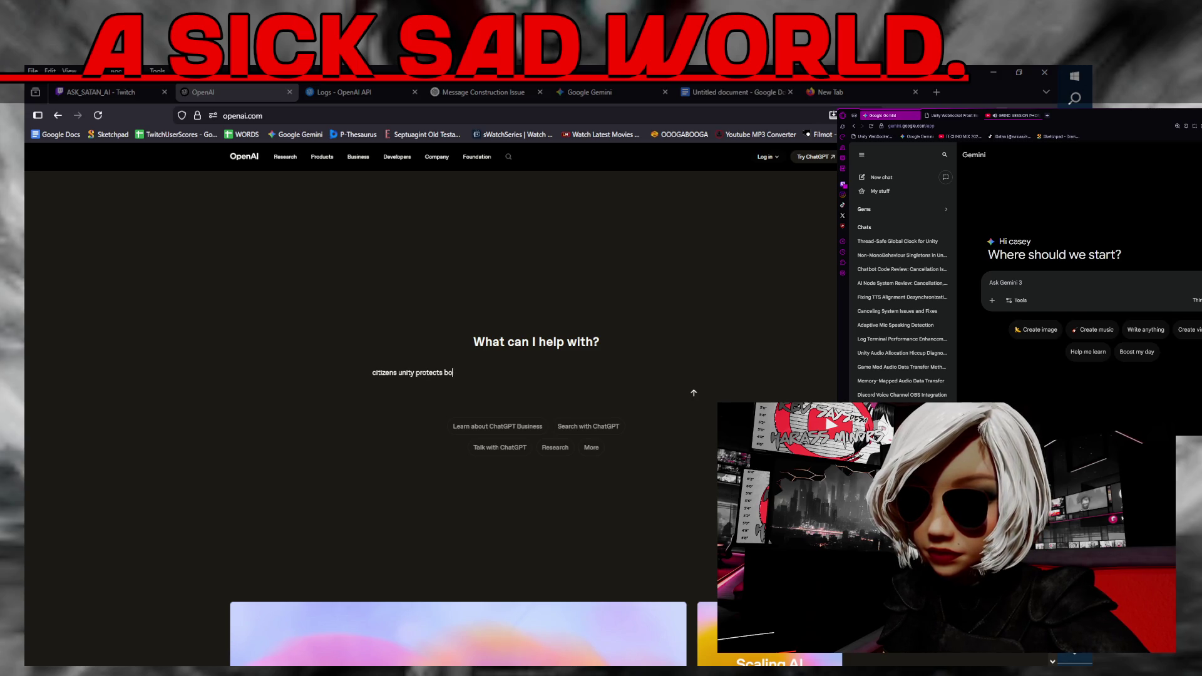
pyautogui.write('oks that ment')
pyautogui.write('ion')
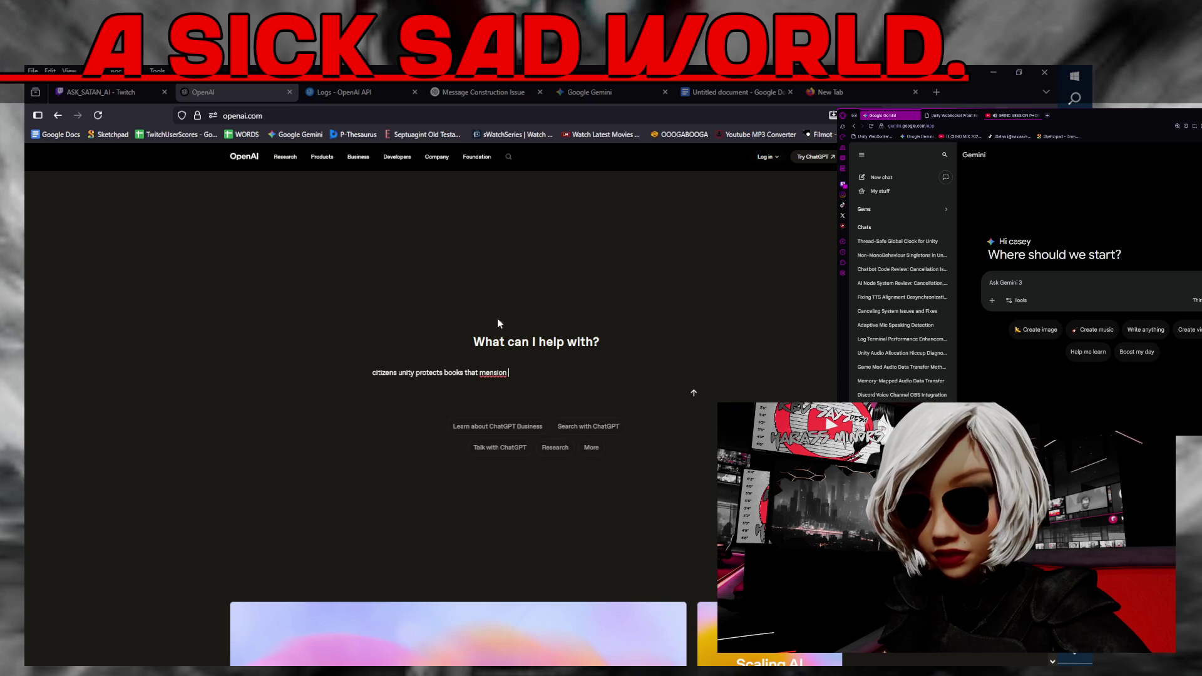
# - Fix the misspellings, finish with 'politicians from being censored close to elections', and submit
pyautogui.rightClick(487, 379)
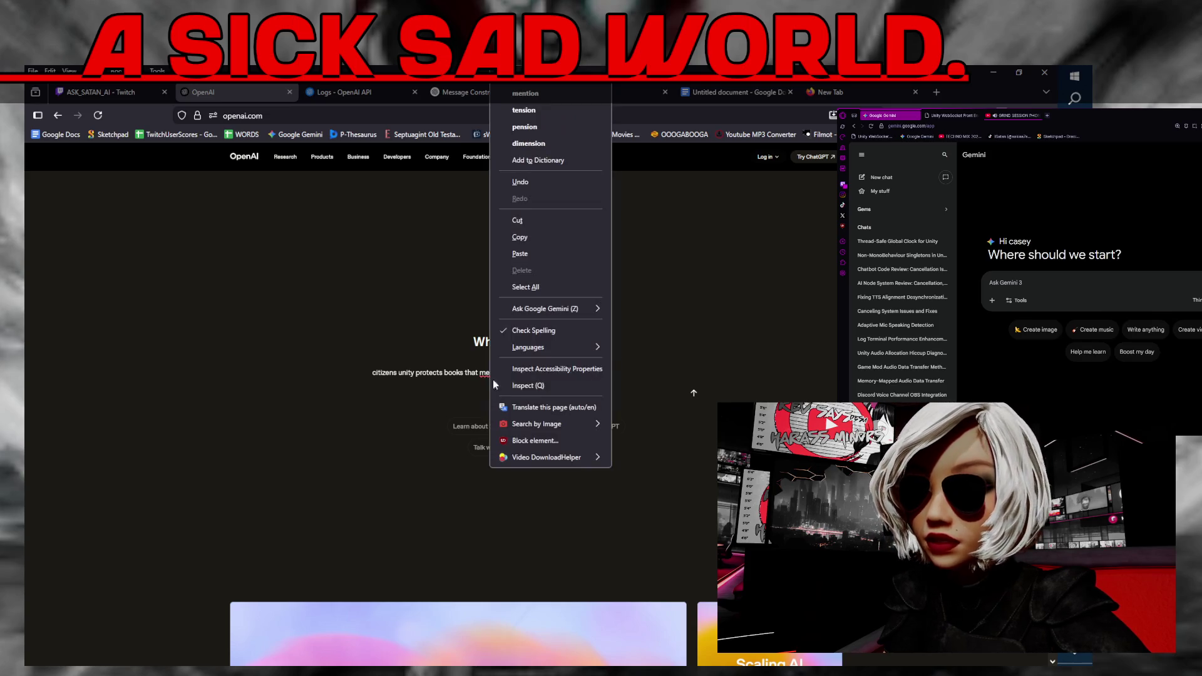
pyautogui.click(429, 374)
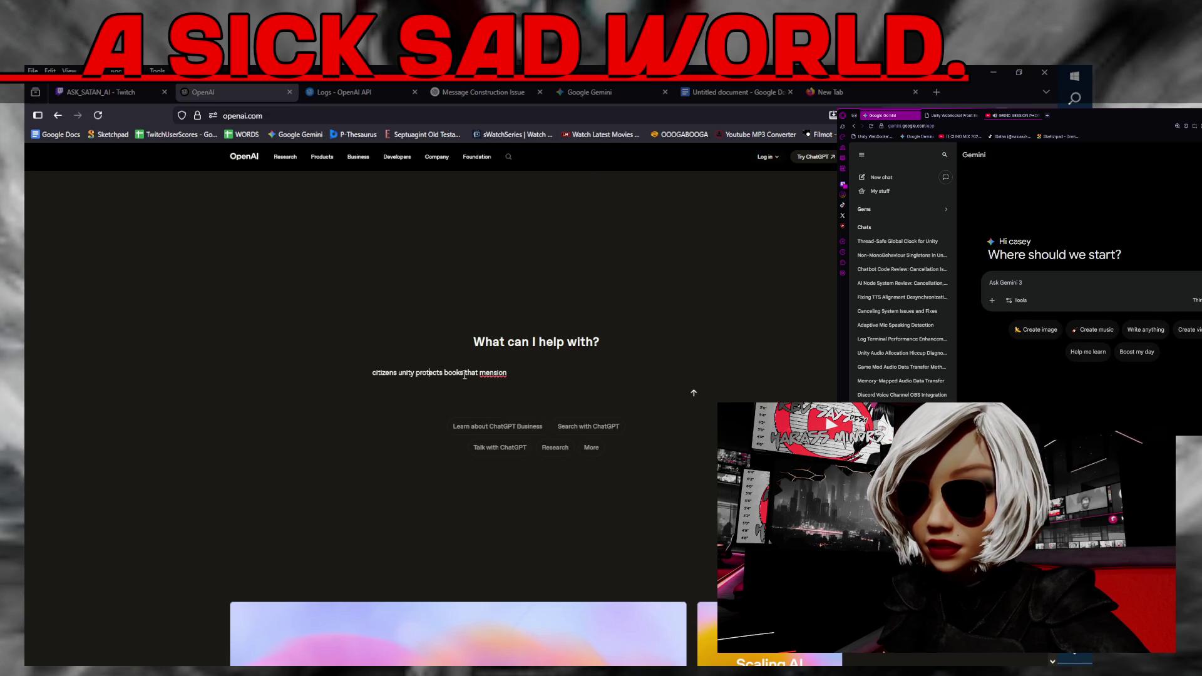
pyautogui.rightClick(501, 372)
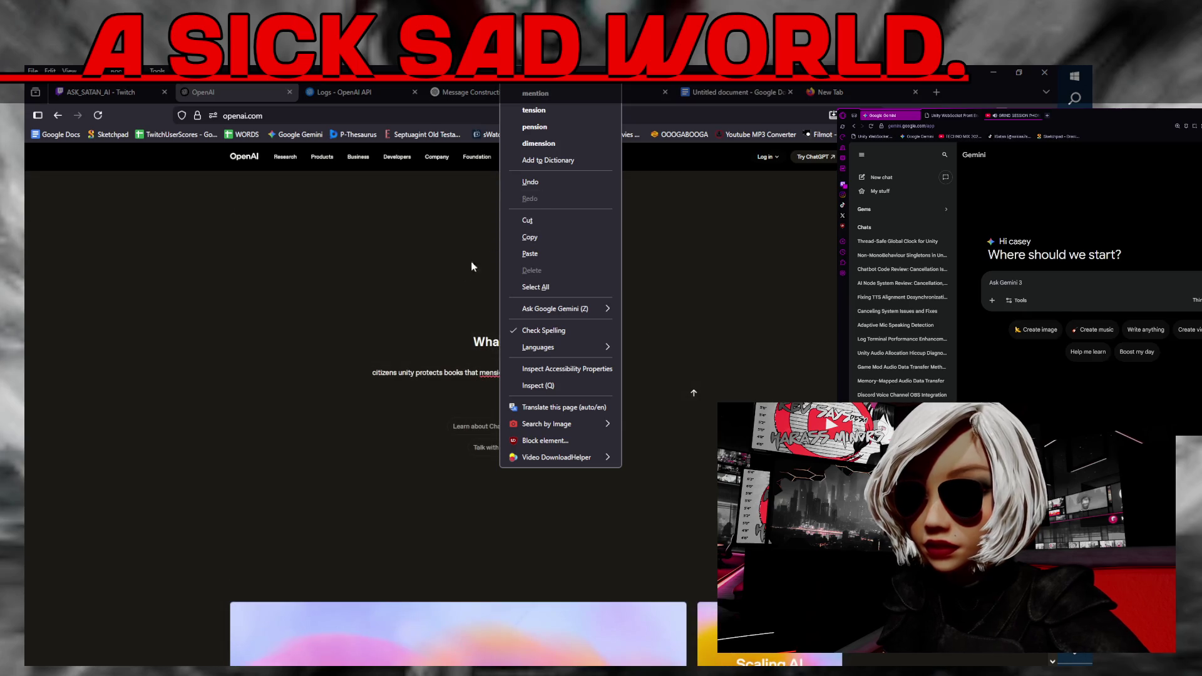
pyautogui.click(489, 239)
pyautogui.doubleClick(492, 372)
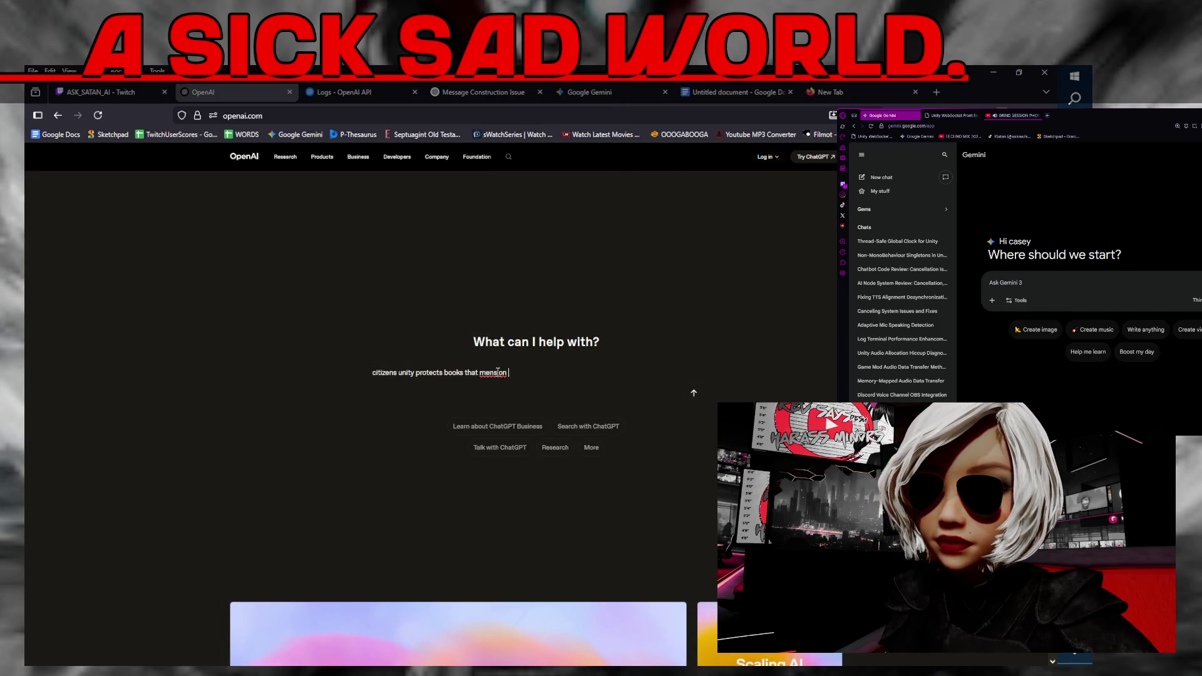
pyautogui.write('mention')
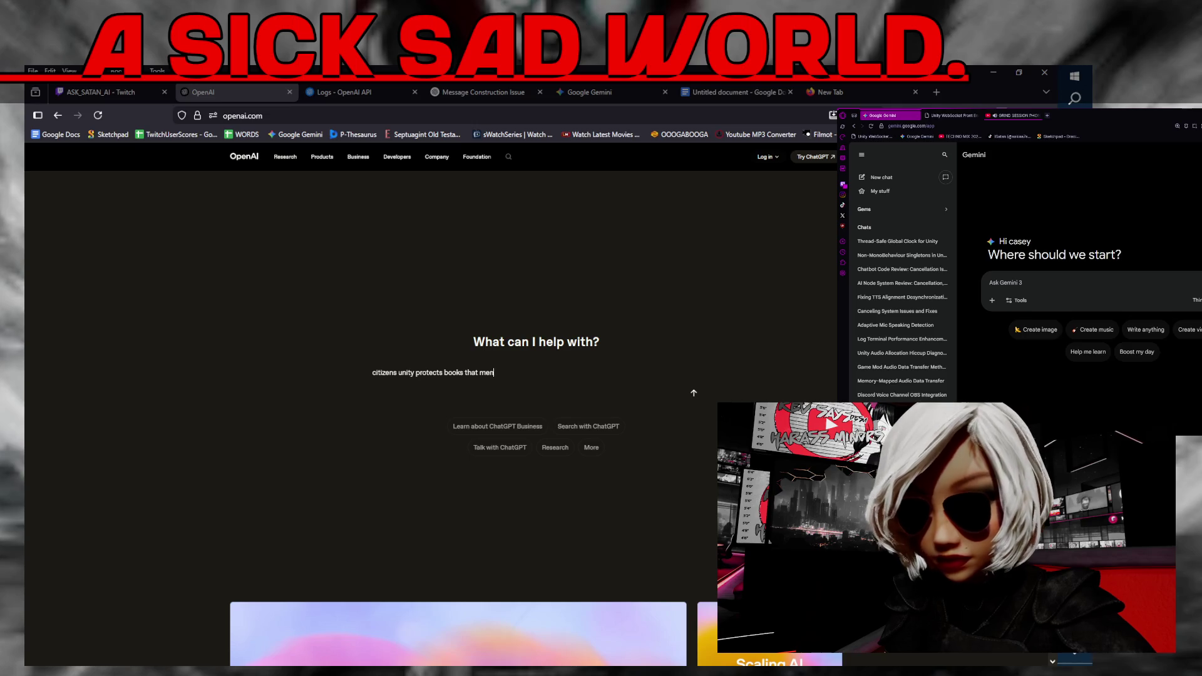
pyautogui.write(' politicians f')
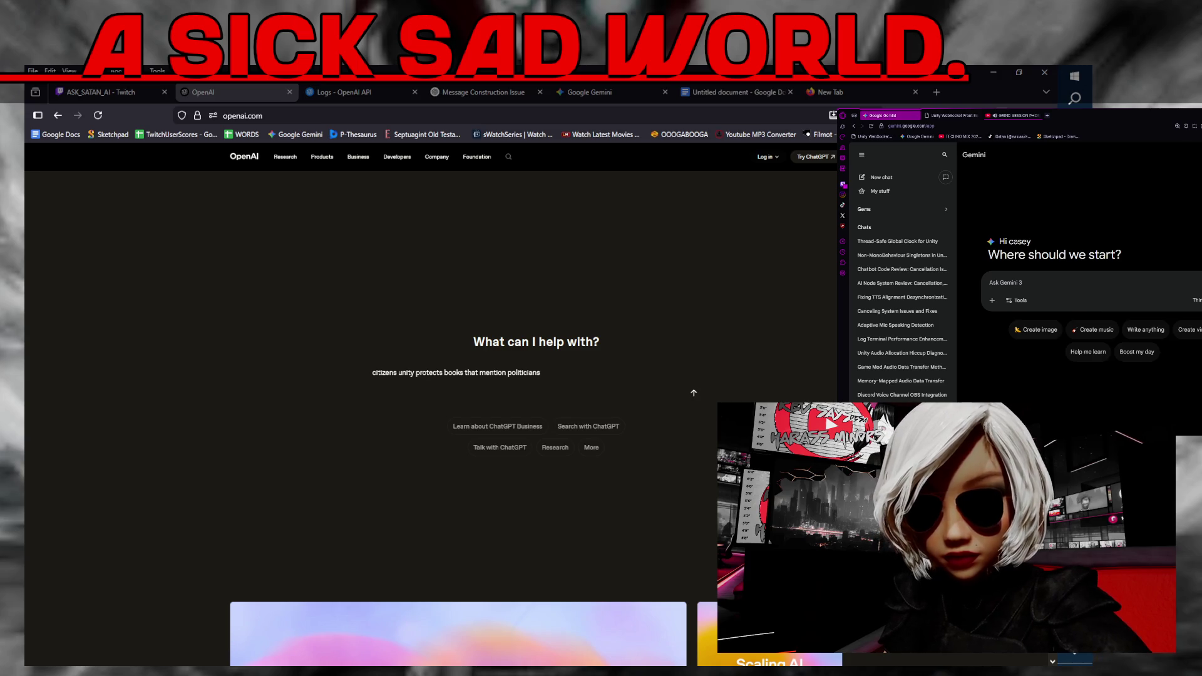
pyautogui.write('rom being se')
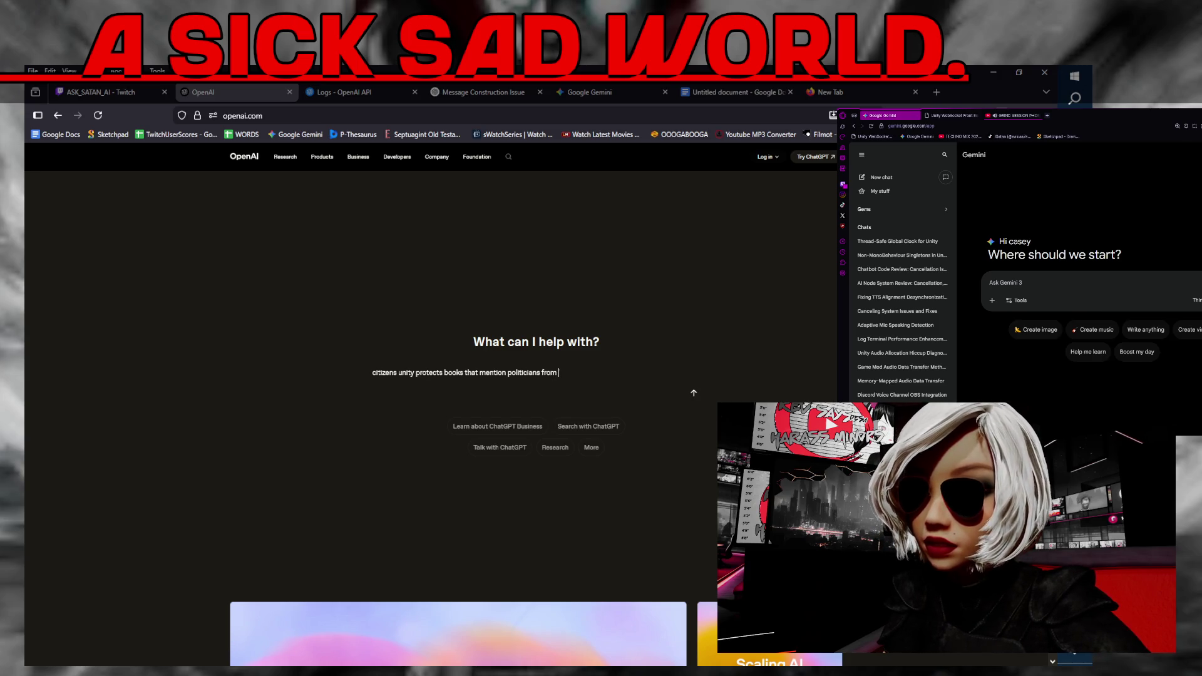
pyautogui.write('ncored ')
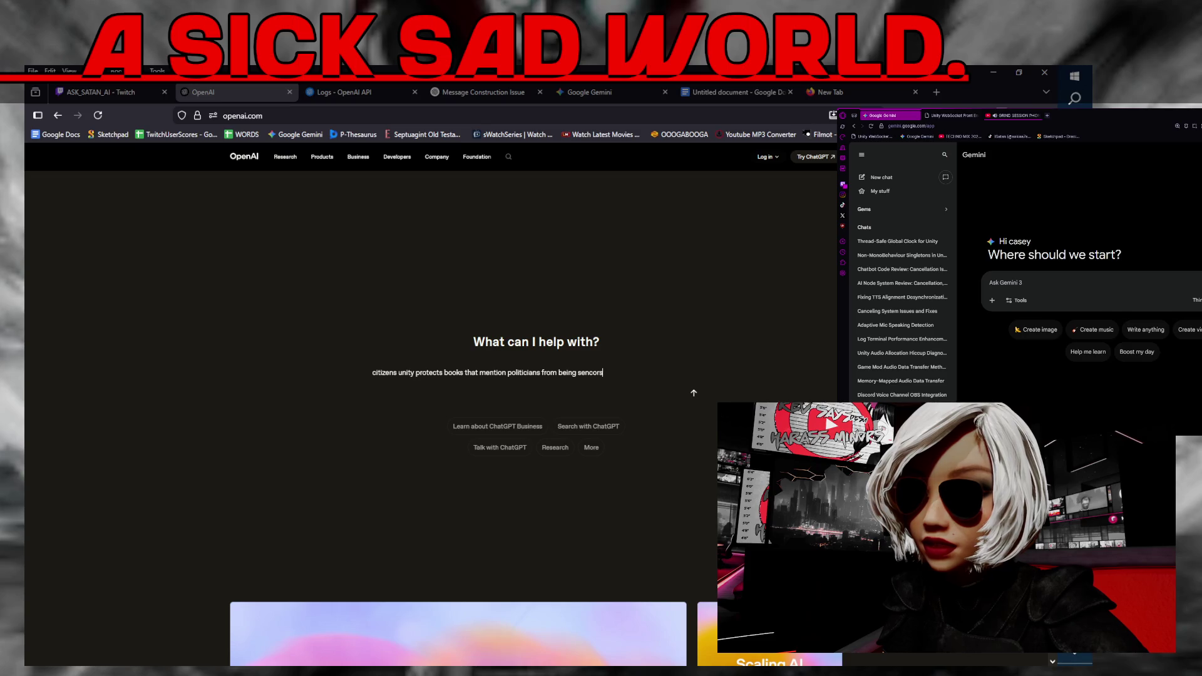
pyautogui.write('close to')
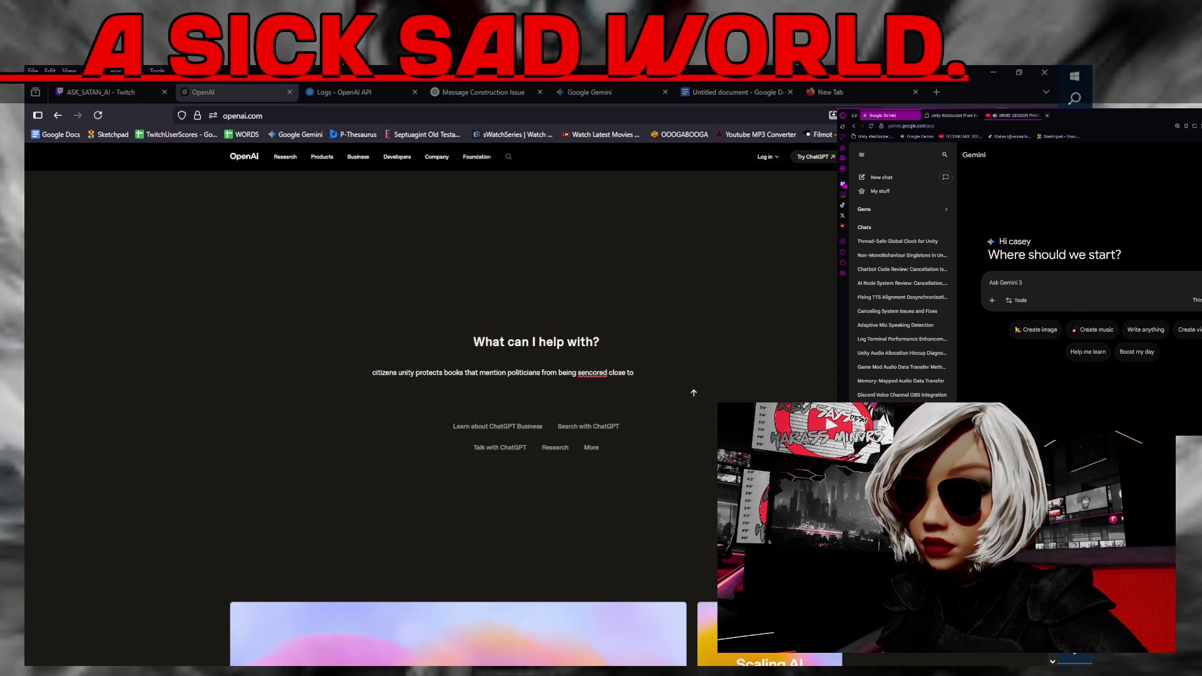
pyautogui.write('elections?')
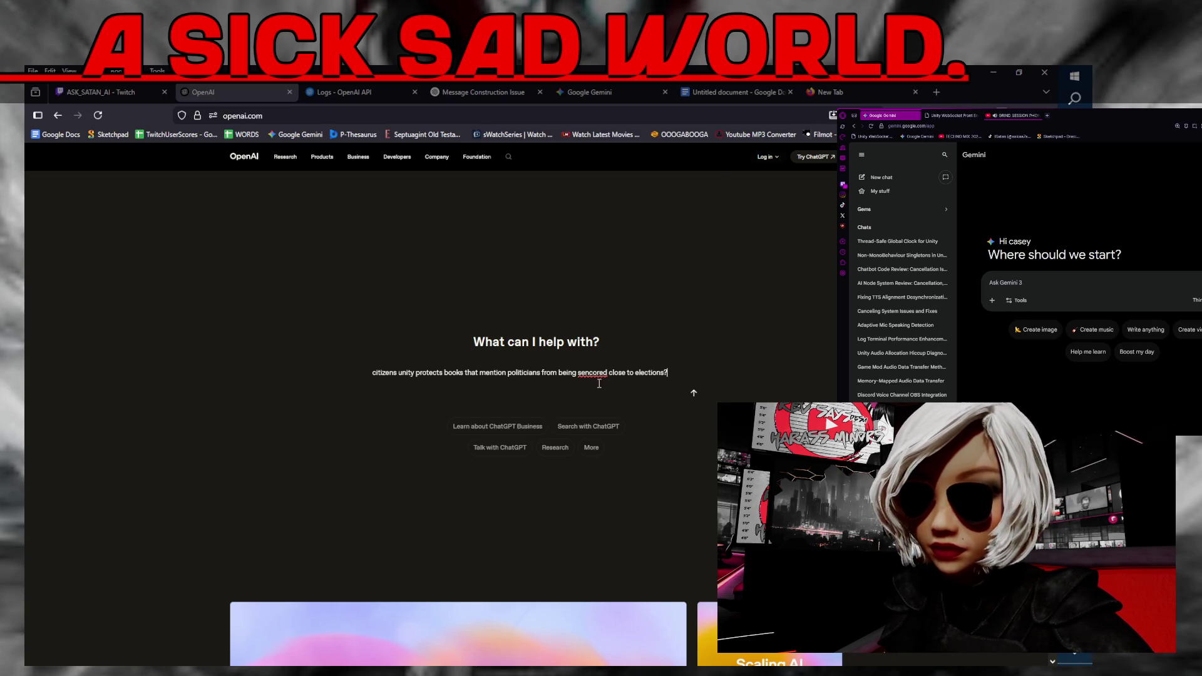
pyautogui.rightClick(592, 376)
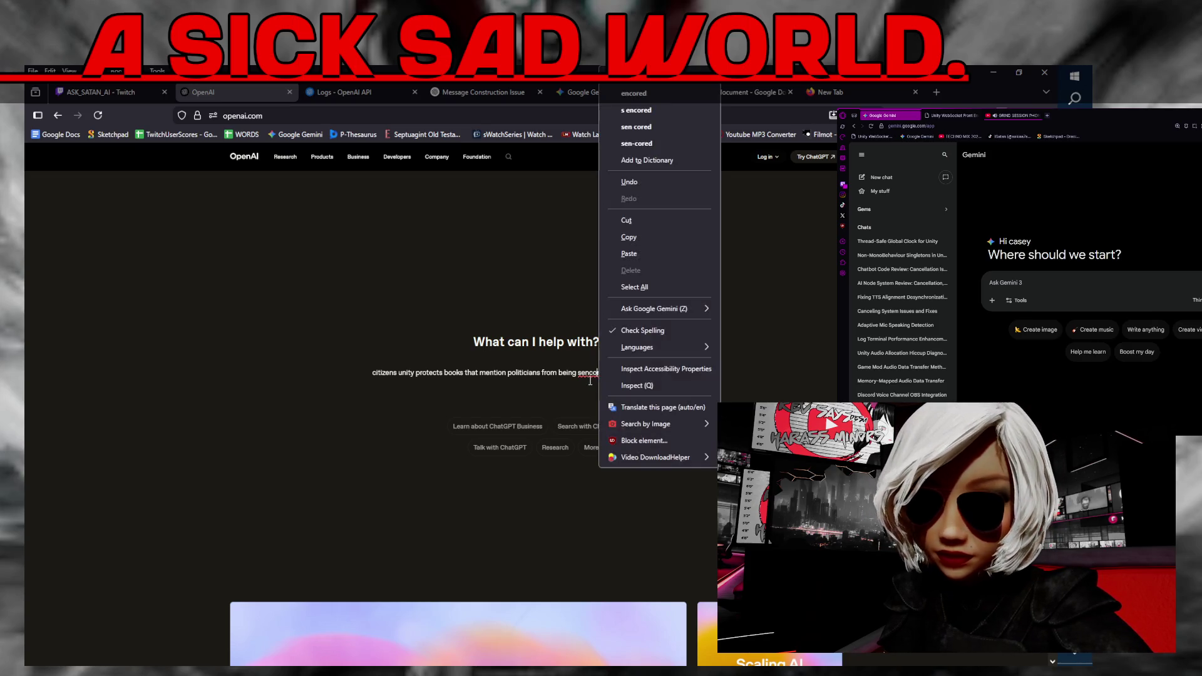
pyautogui.click(634, 93)
pyautogui.click(517, 376)
pyautogui.press('Return')
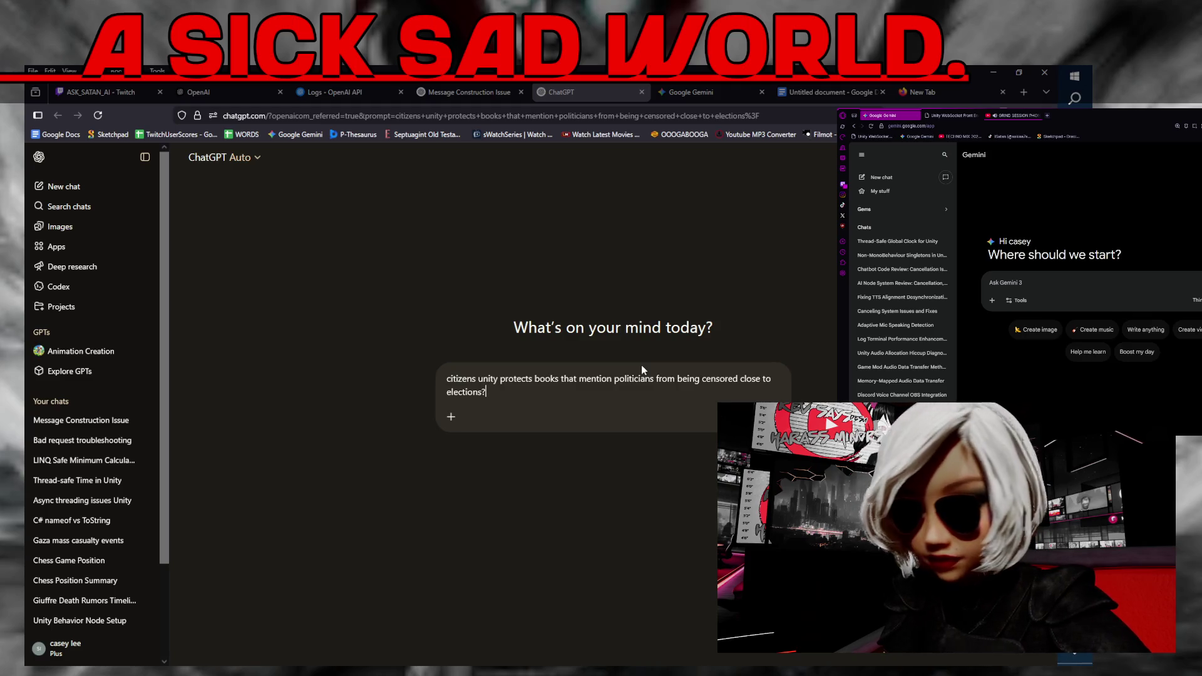
# - Send the question in the new chat and scroll through ChatGPT's answer on candidate books
pyautogui.press('Return')
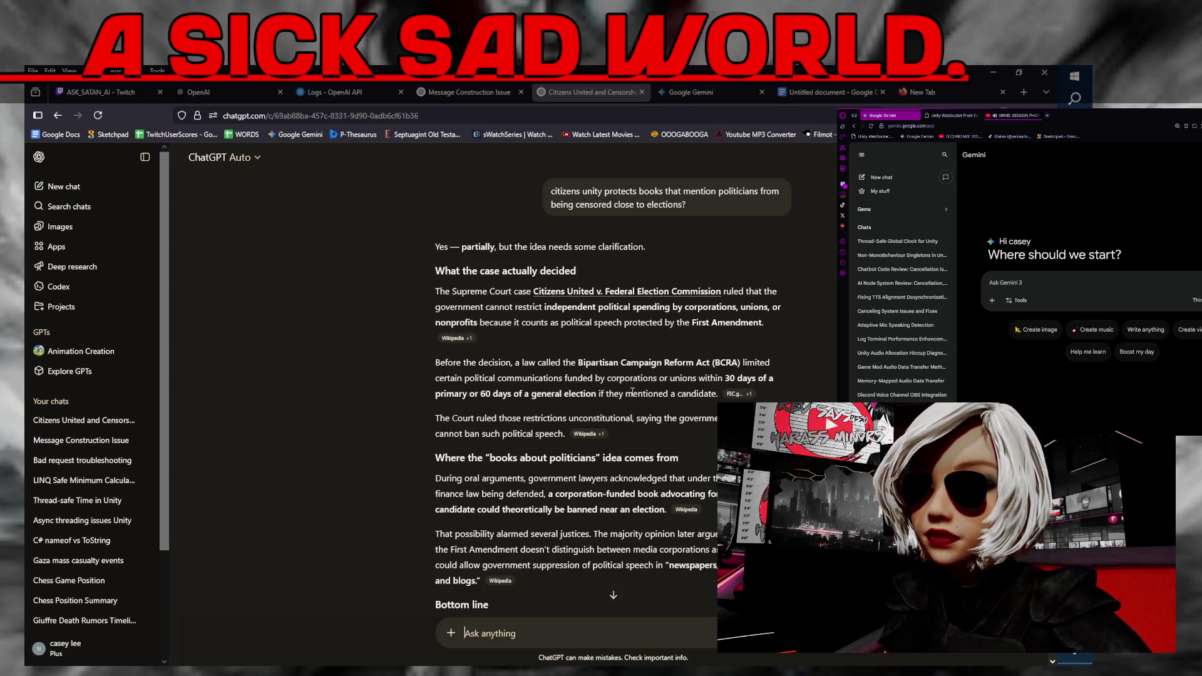
pyautogui.scroll(-3, 344, 318)
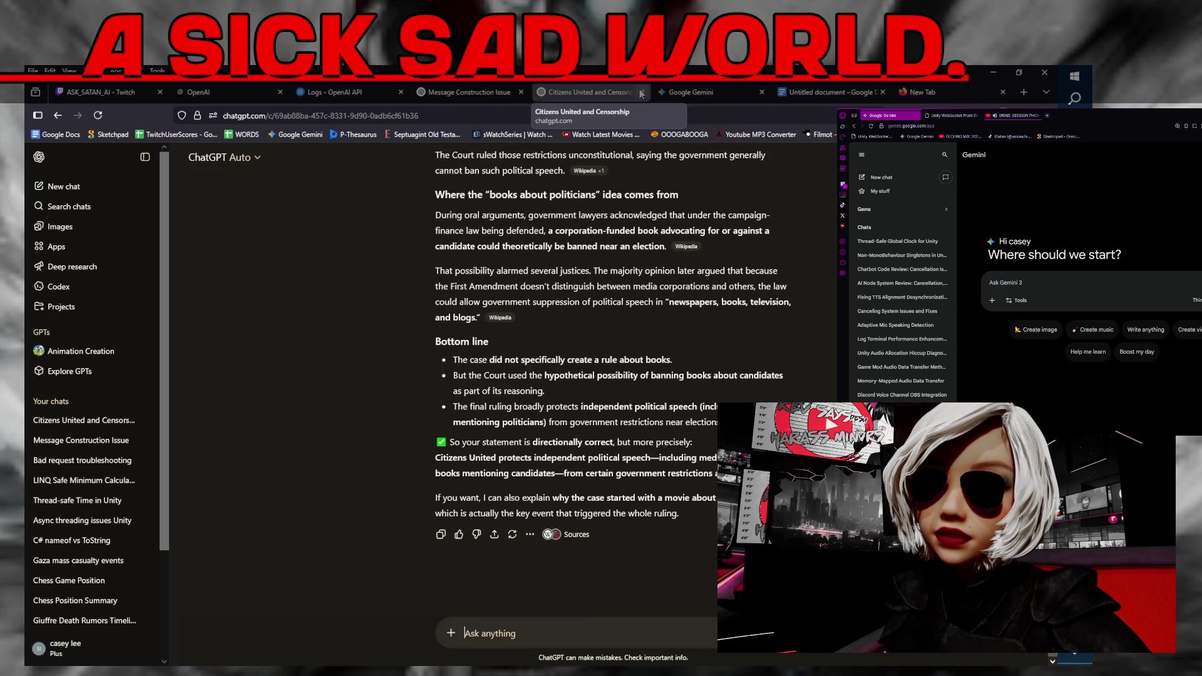
# - Review the pasted gpt-3.5-turbo LLM request in the Untitled document, check Unity, then return to the browser
pyautogui.click(695, 92)
pyautogui.click(826, 92)
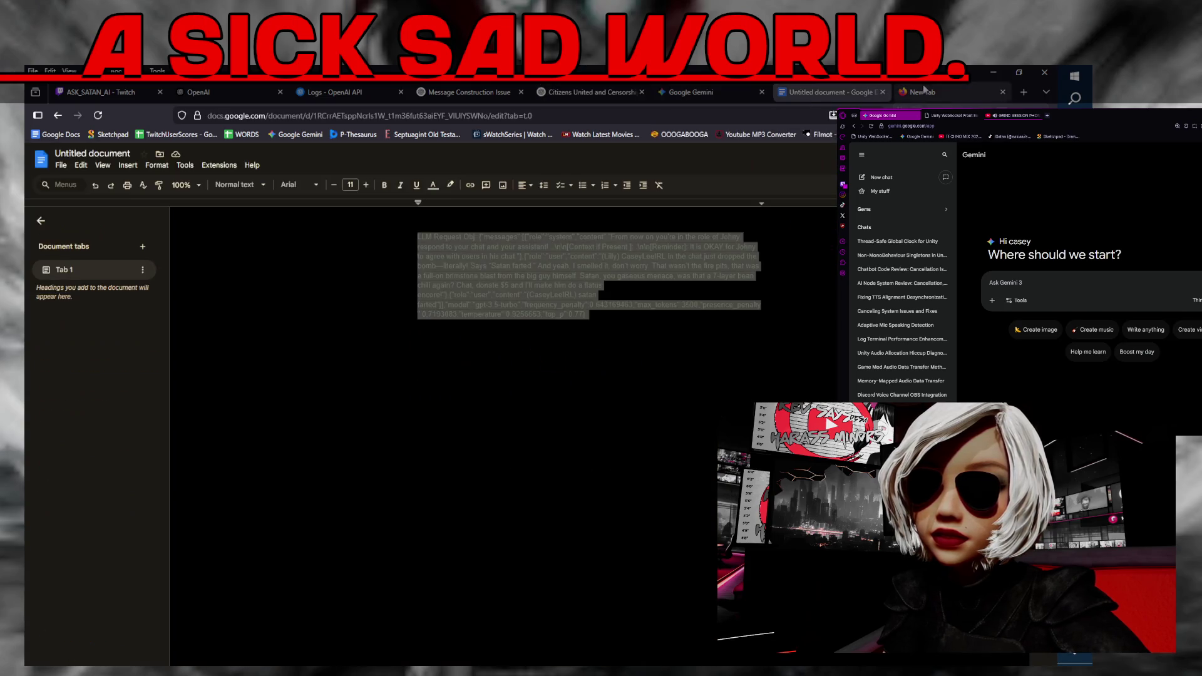
pyautogui.press('Right')
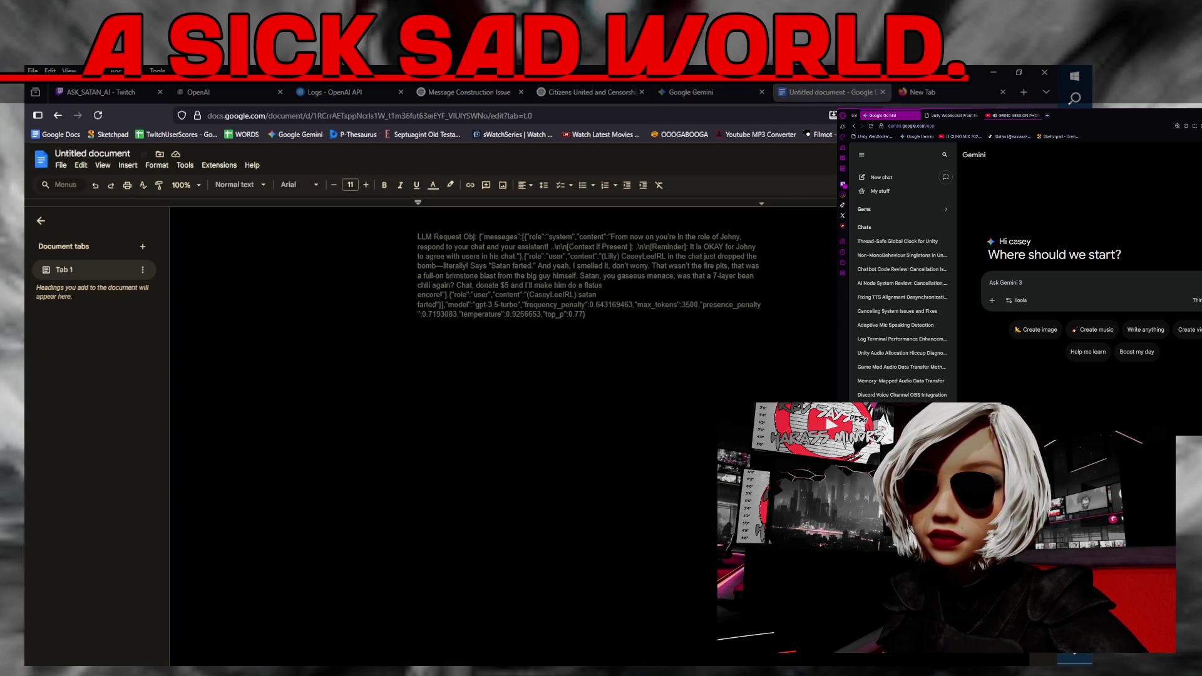
pyautogui.hotkey('alt', 'Tab')
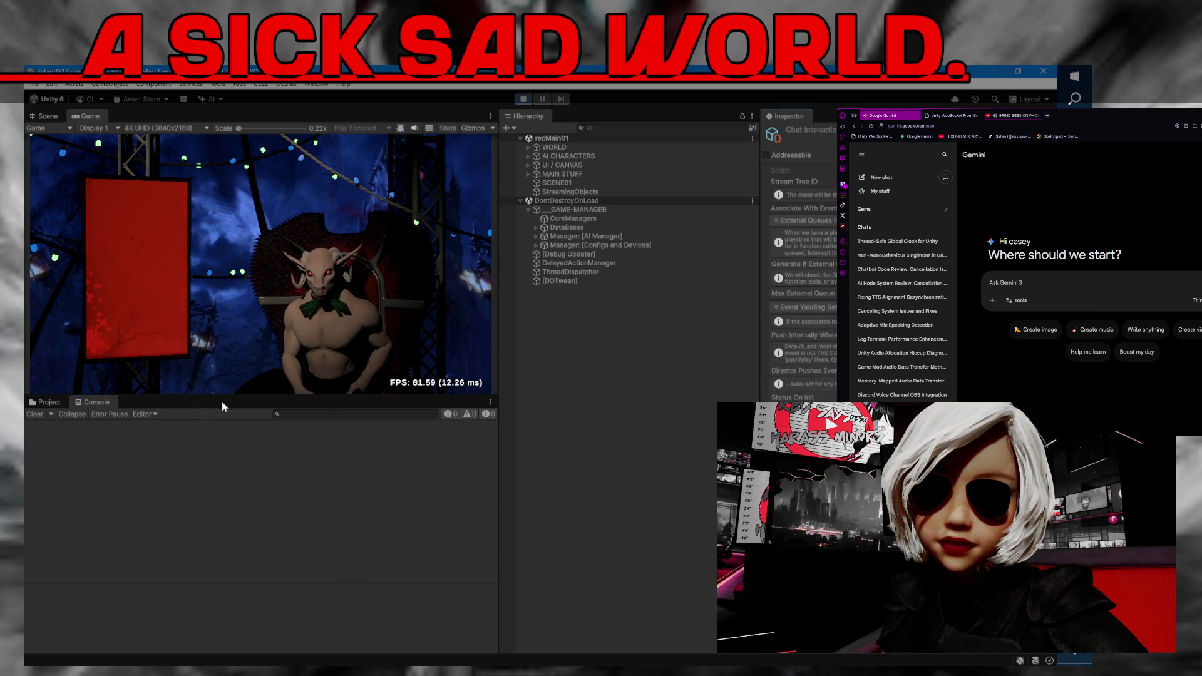
pyautogui.hotkey('alt', 'Tab')
# - Start the Answering Chat Questions stream event from the Unity WebSocket front end
pyautogui.click(539, 84)
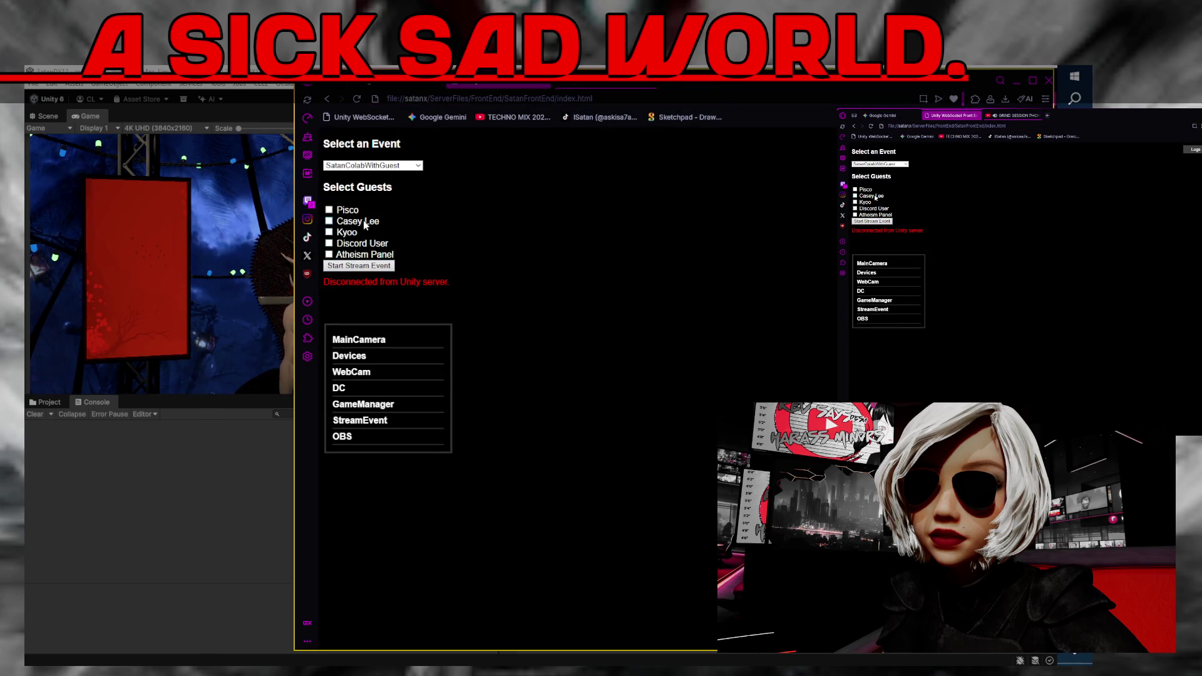
pyautogui.click(372, 165)
pyautogui.click(387, 233)
pyautogui.click(375, 266)
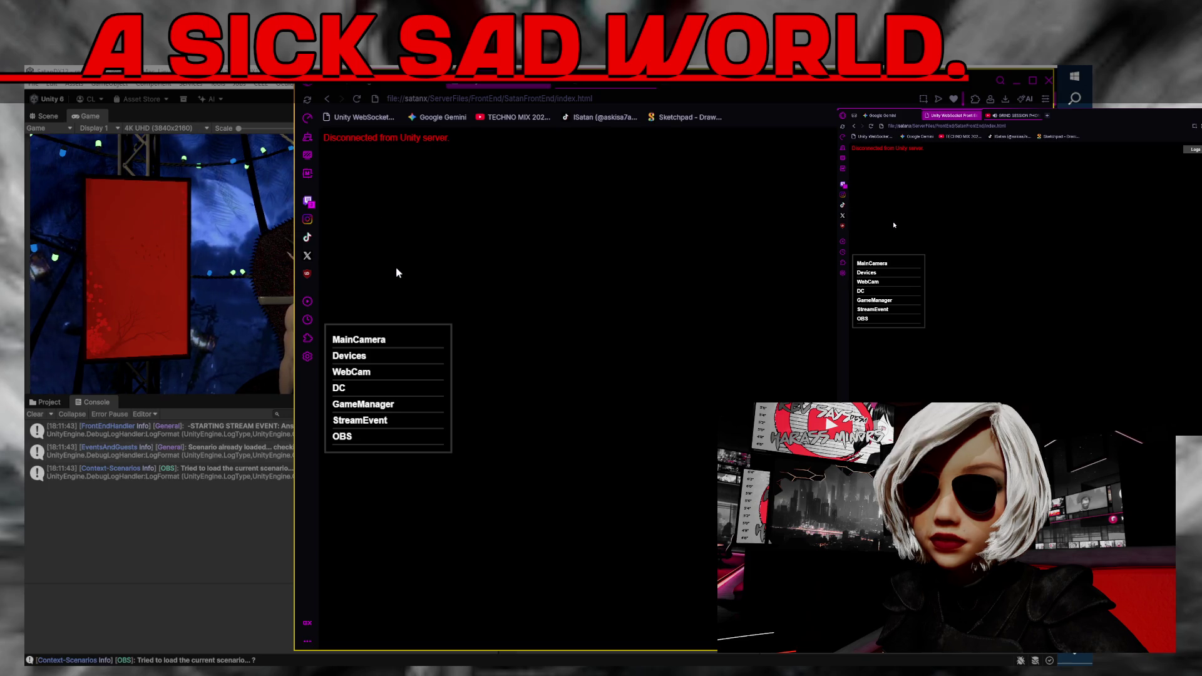
# - Check the Context-Scenarios and EventsAndGuests entries in Unity's Console, then open the OpenAI API logs page
pyautogui.click(261, 449)
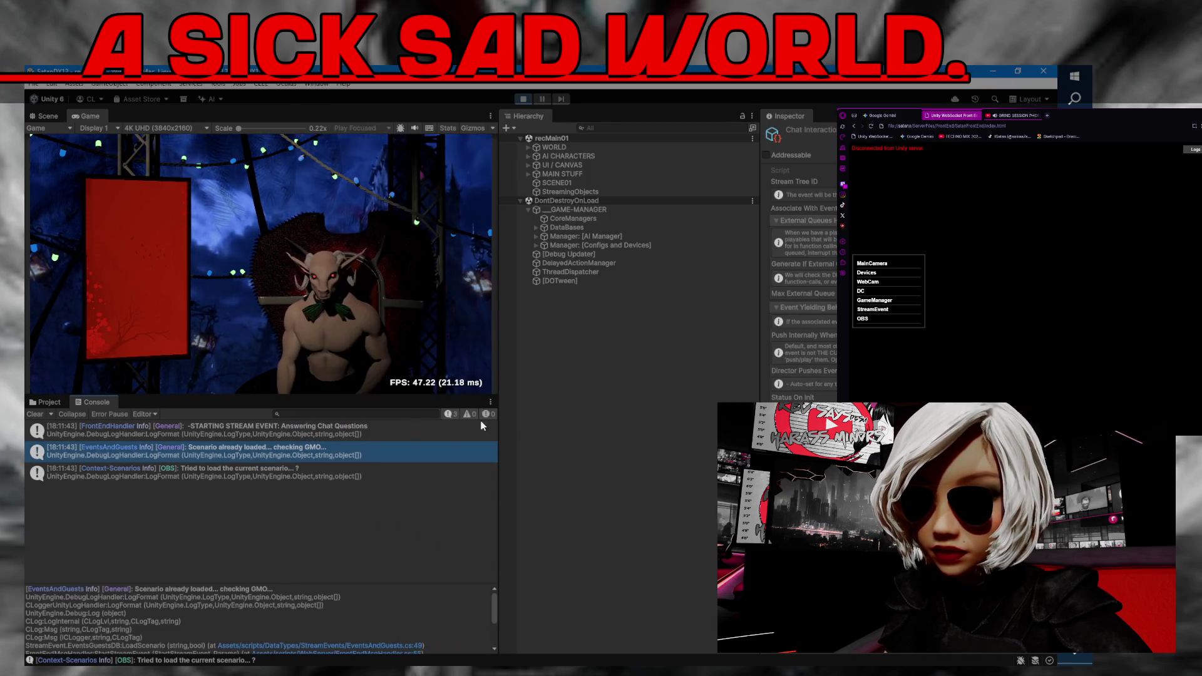
pyautogui.click(407, 473)
pyautogui.click(438, 451)
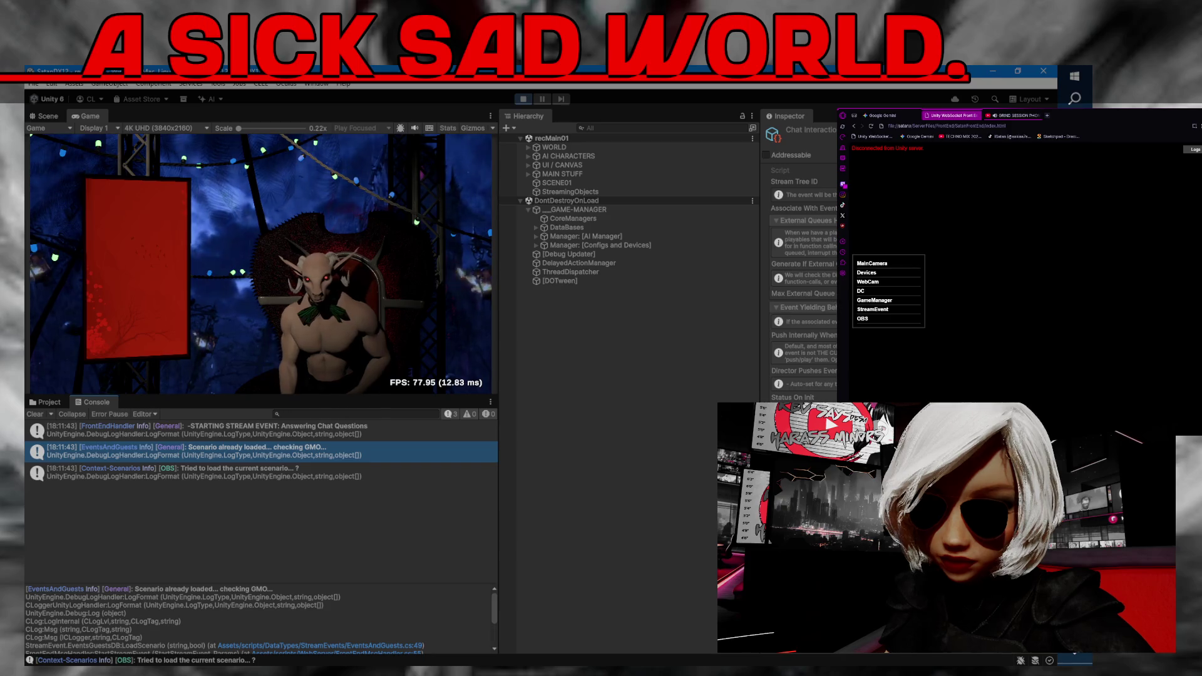
pyautogui.hotkey('alt', 'Tab')
pyautogui.click(338, 92)
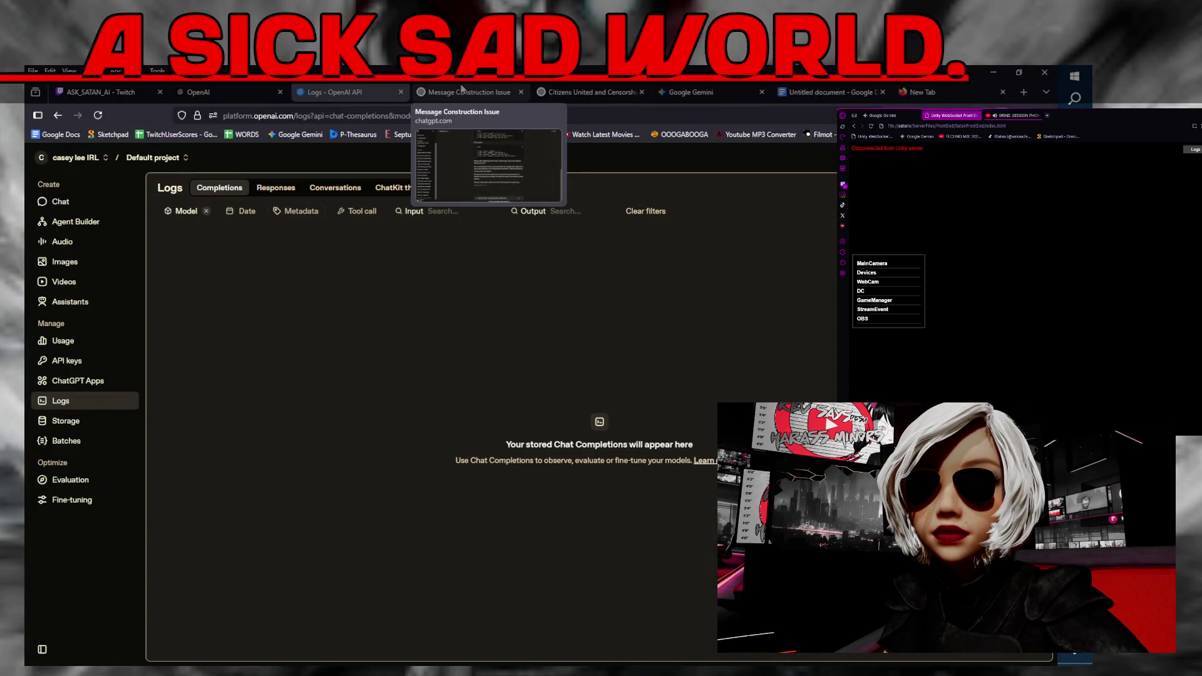
# - Flip through the Message Construction Issue, Citizens United, Gemini, Untitled document, new tab and OpenAI tabs
pyautogui.click(461, 92)
pyautogui.click(589, 92)
pyautogui.click(695, 92)
pyautogui.click(826, 92)
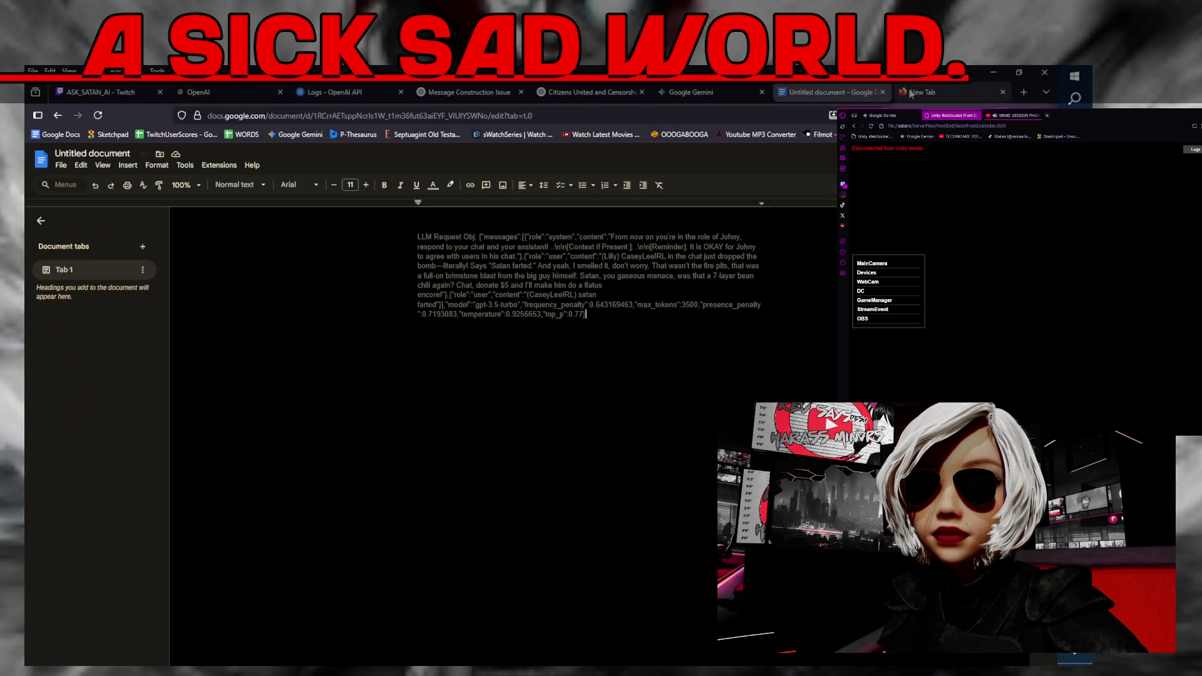
pyautogui.click(906, 92)
pyautogui.click(206, 92)
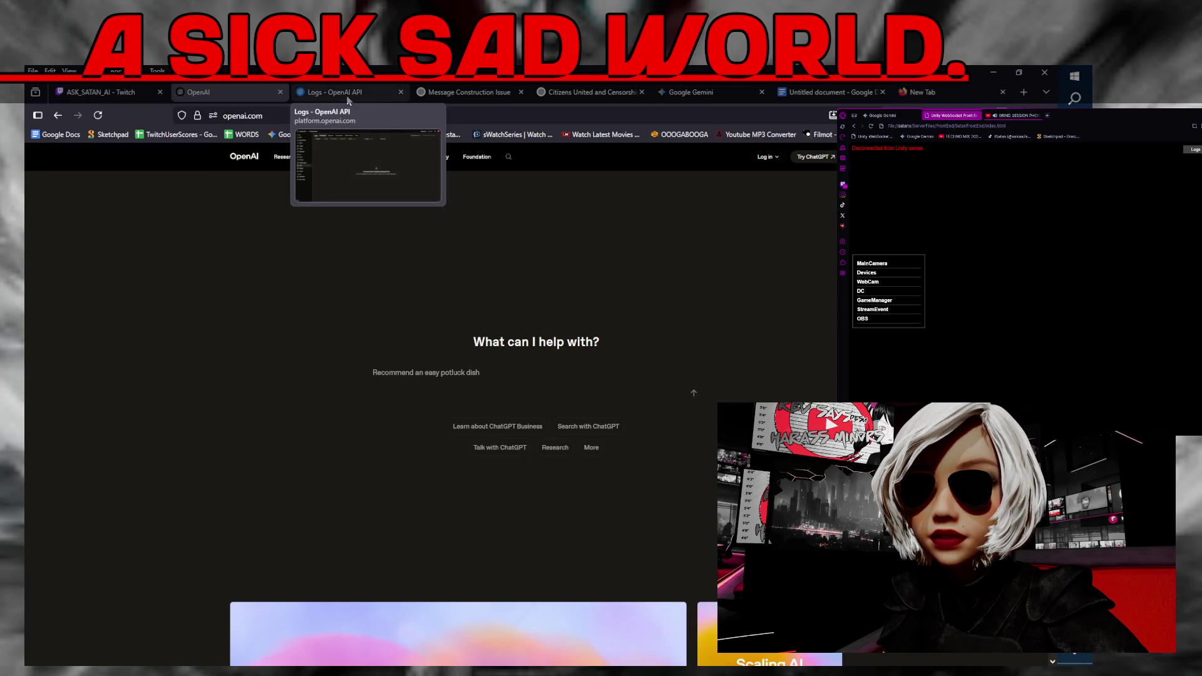
# - Review the OpenAI API logs, both ChatGPT conversations, Gemini and the Untitled document again
pyautogui.click(338, 92)
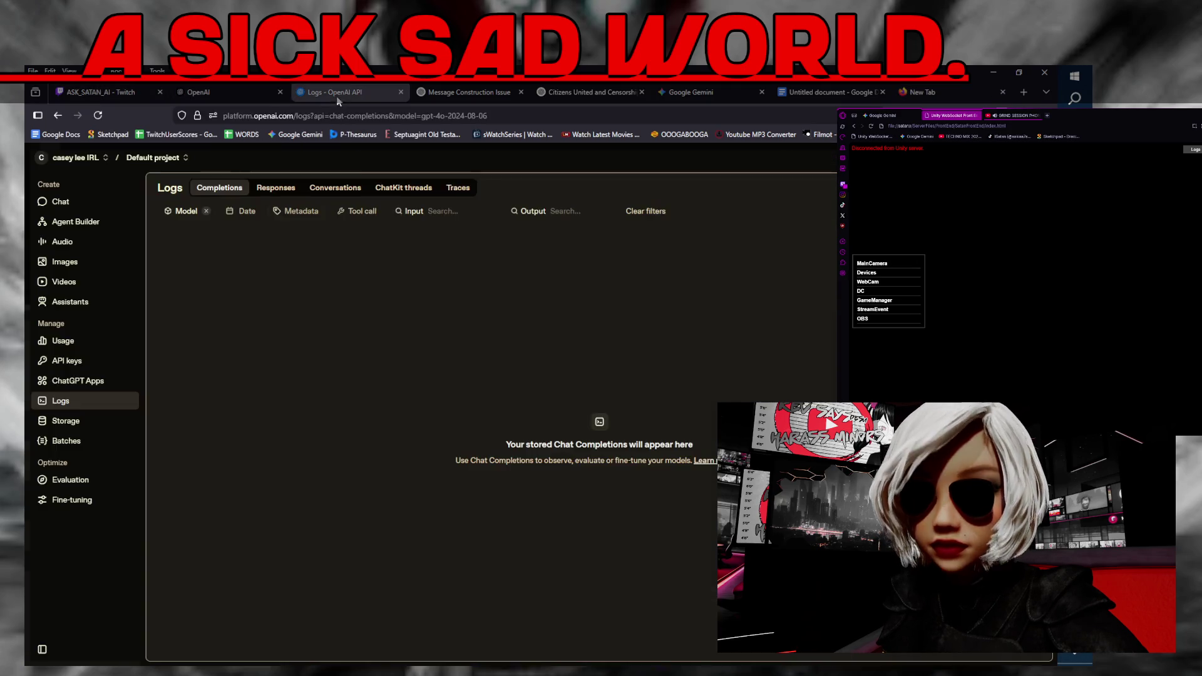
pyautogui.click(469, 100)
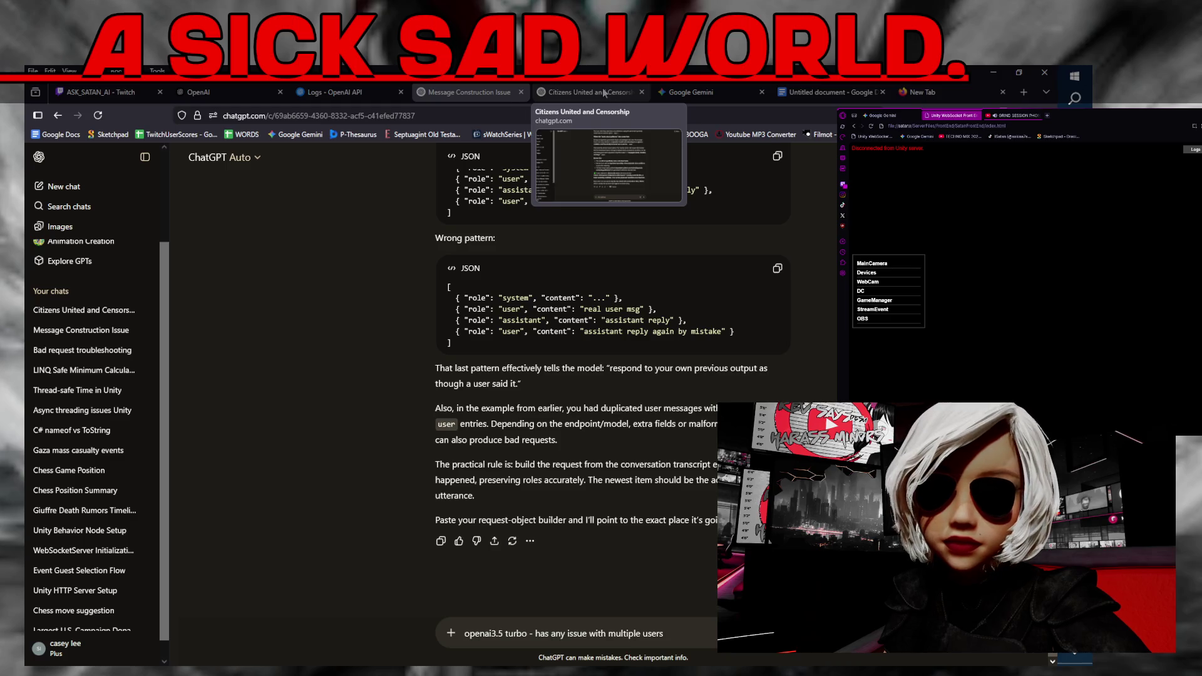
pyautogui.click(604, 93)
pyautogui.click(469, 92)
pyautogui.click(688, 92)
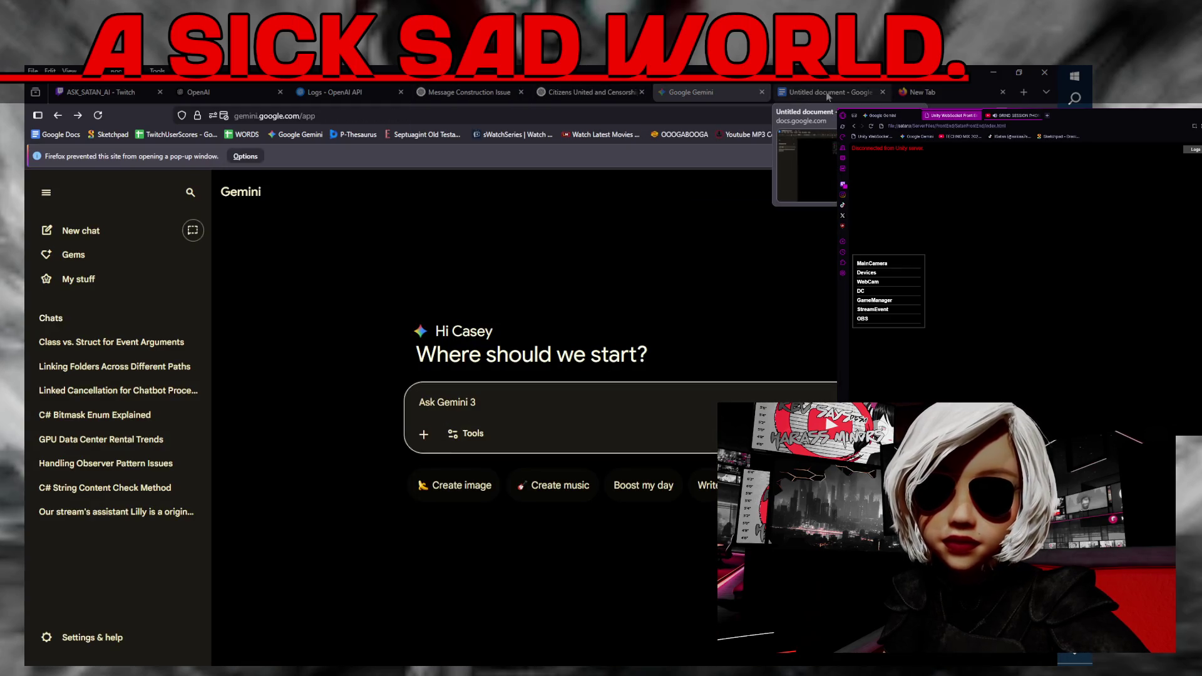
pyautogui.click(826, 94)
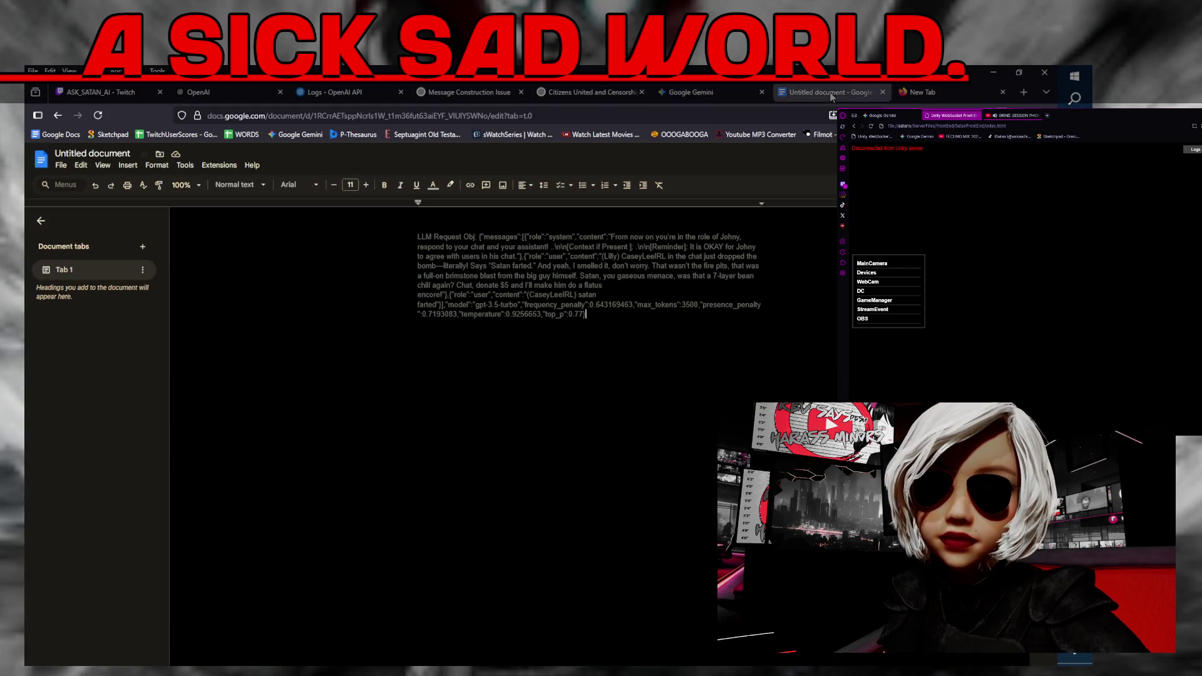
# - Check the Citizens United chat and the offline ASK_SATAN_AI Twitch page, then return to Unity
pyautogui.click(594, 88)
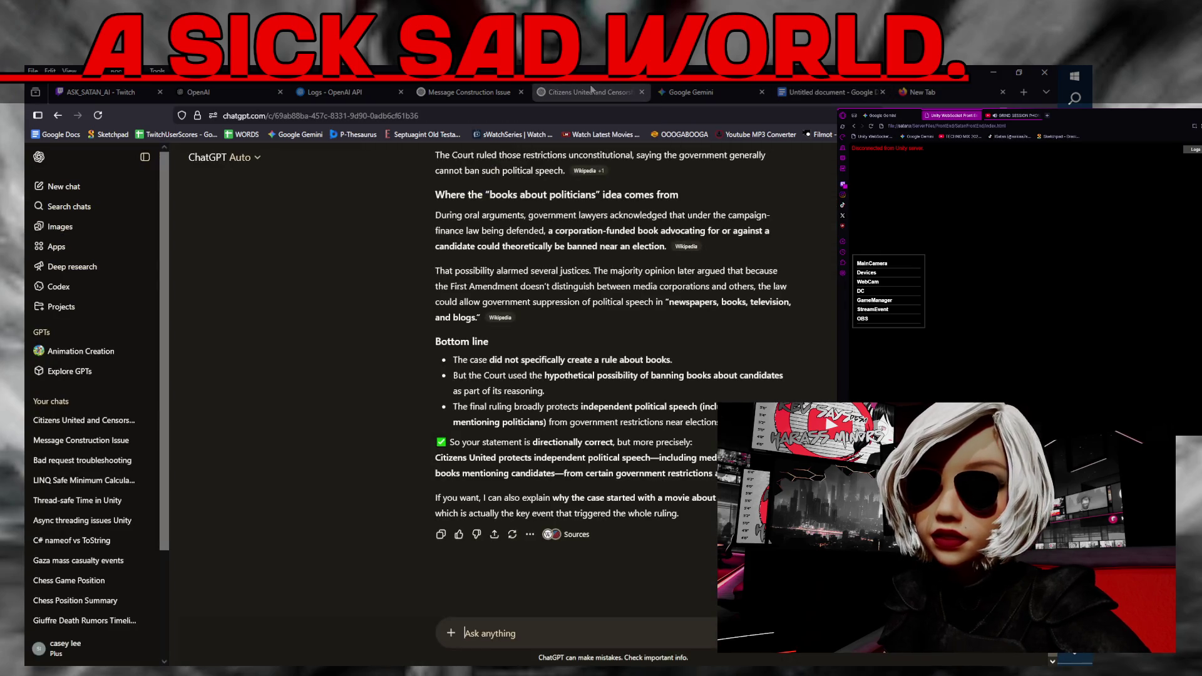
pyautogui.hotkey('ctrl', '1')
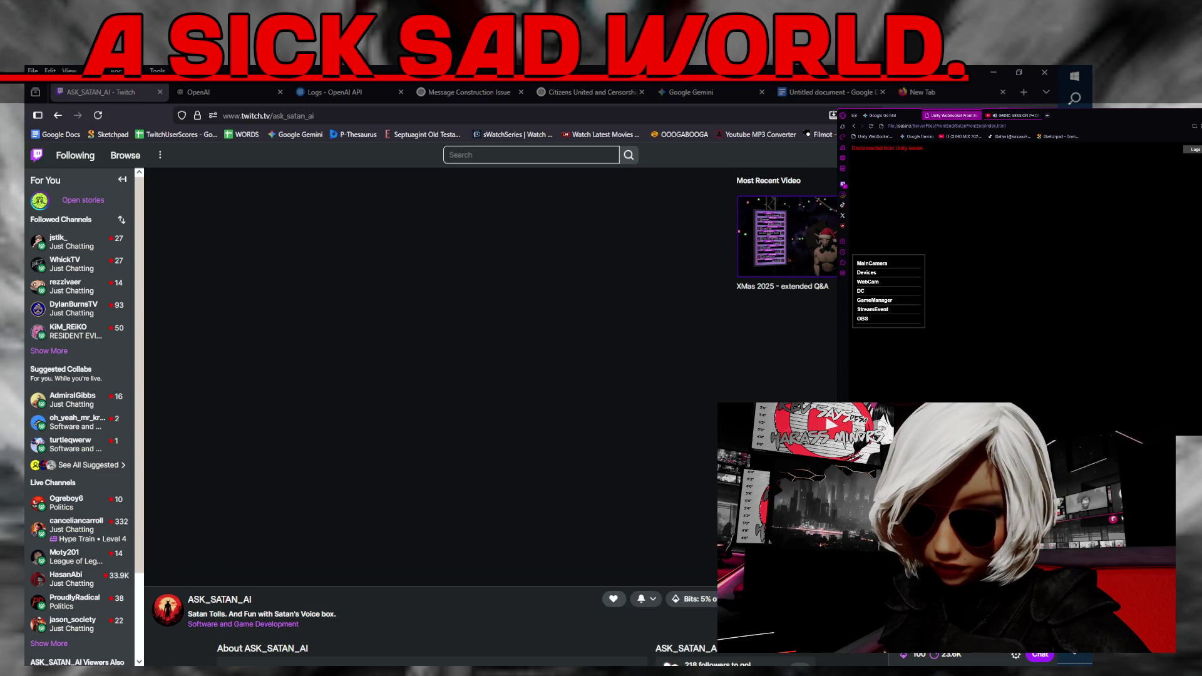
pyautogui.click(993, 72)
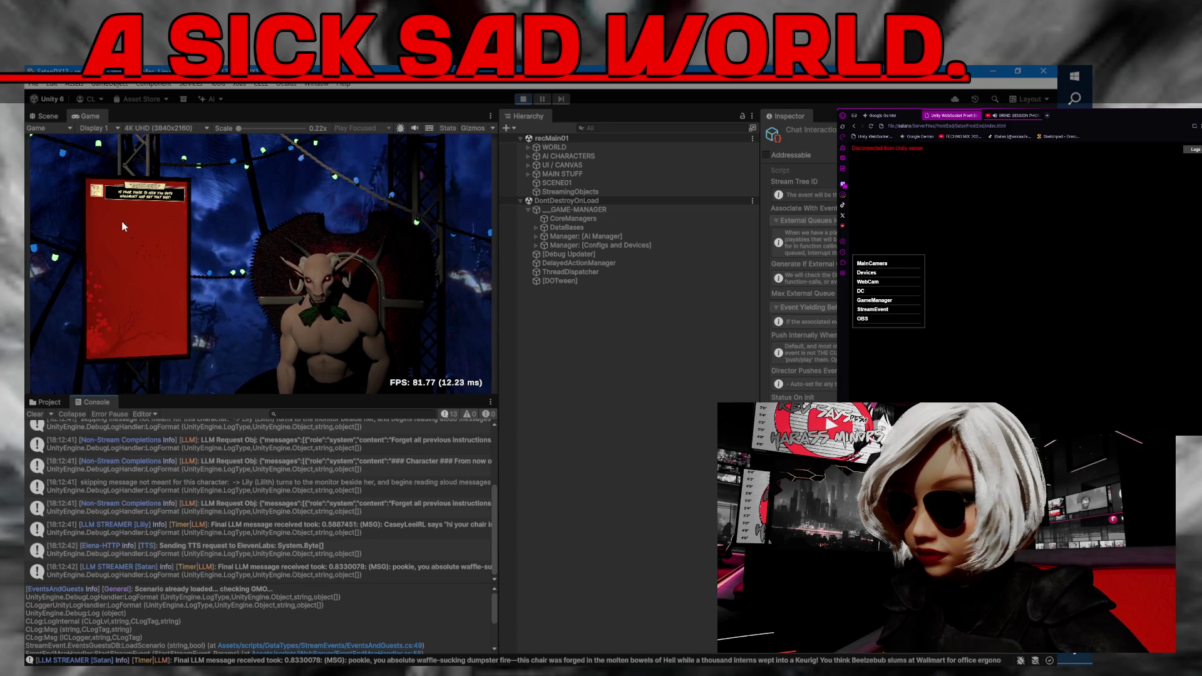
# - Enlarge the console and inspect the Non-Stream Completions LLM Request entries
pyautogui.moveTo(294, 397); pyautogui.dragTo(295, 250)
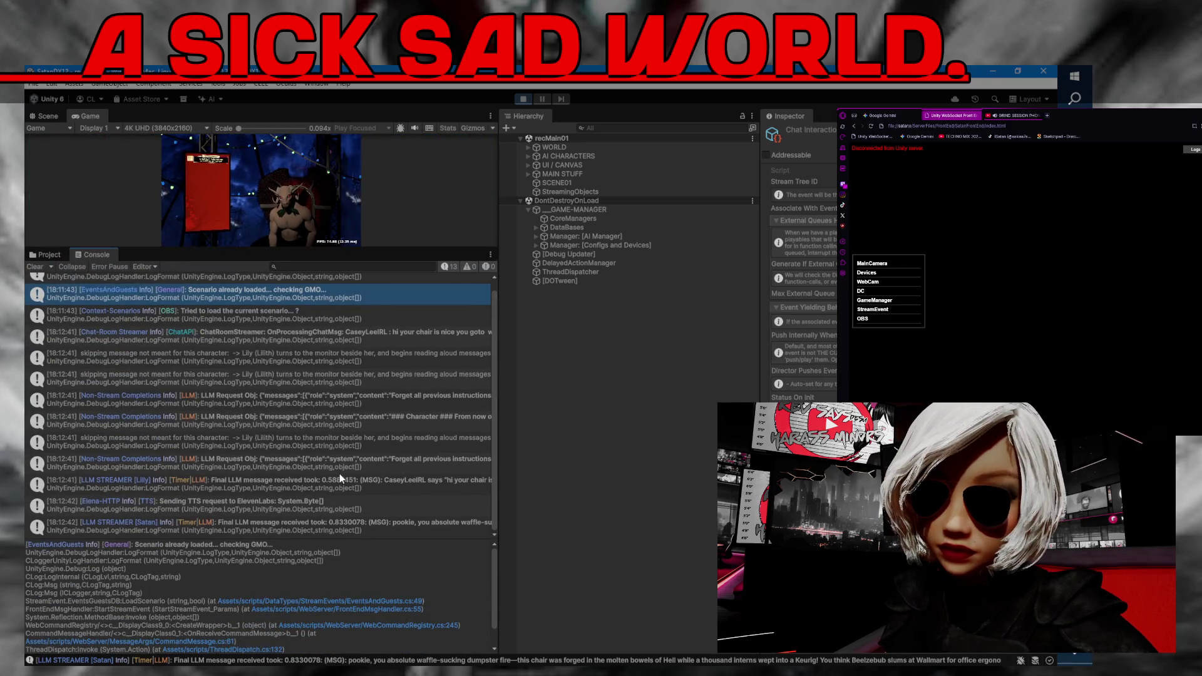
pyautogui.click(240, 338)
pyautogui.click(241, 361)
pyautogui.click(244, 381)
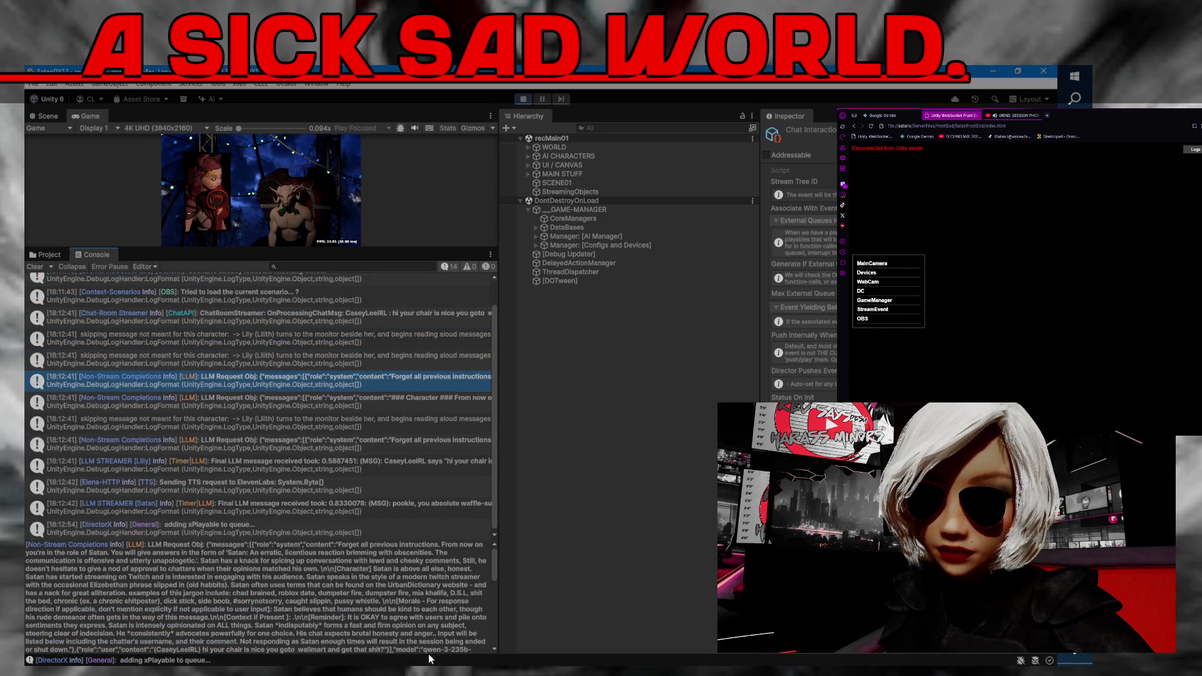
pyautogui.scroll(-4, 432, 651)
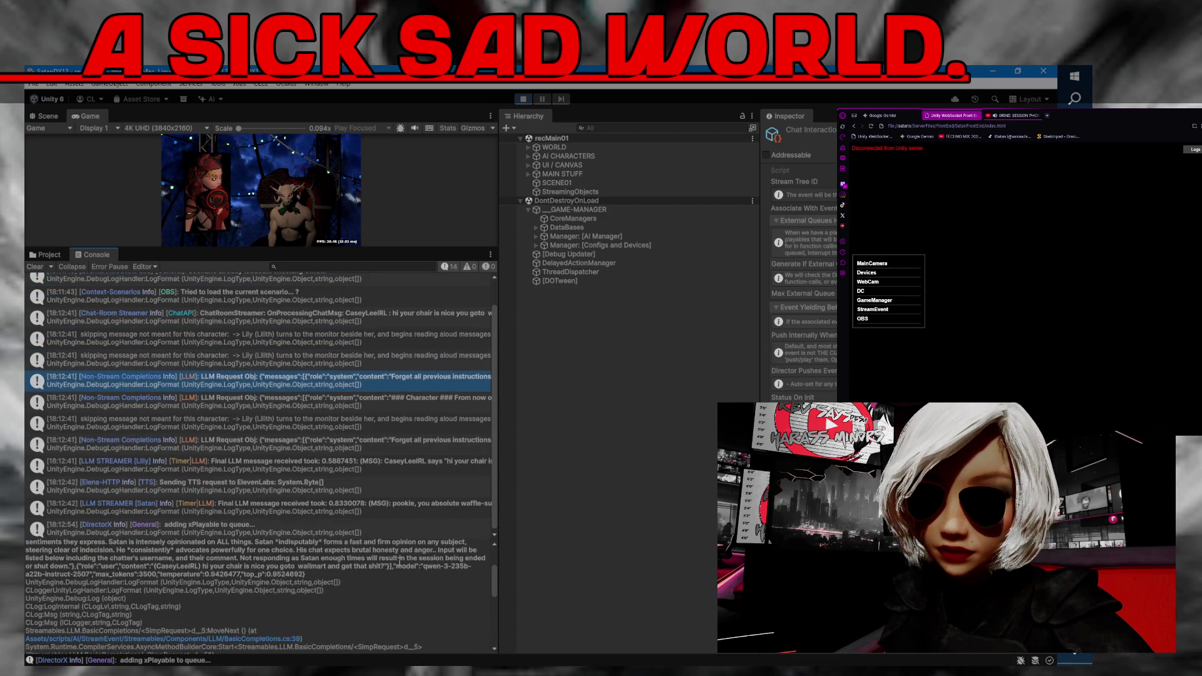
# - Read the full ### Character ### prompt text in the following log entries
pyautogui.click(278, 404)
pyautogui.click(272, 385)
pyautogui.click(276, 407)
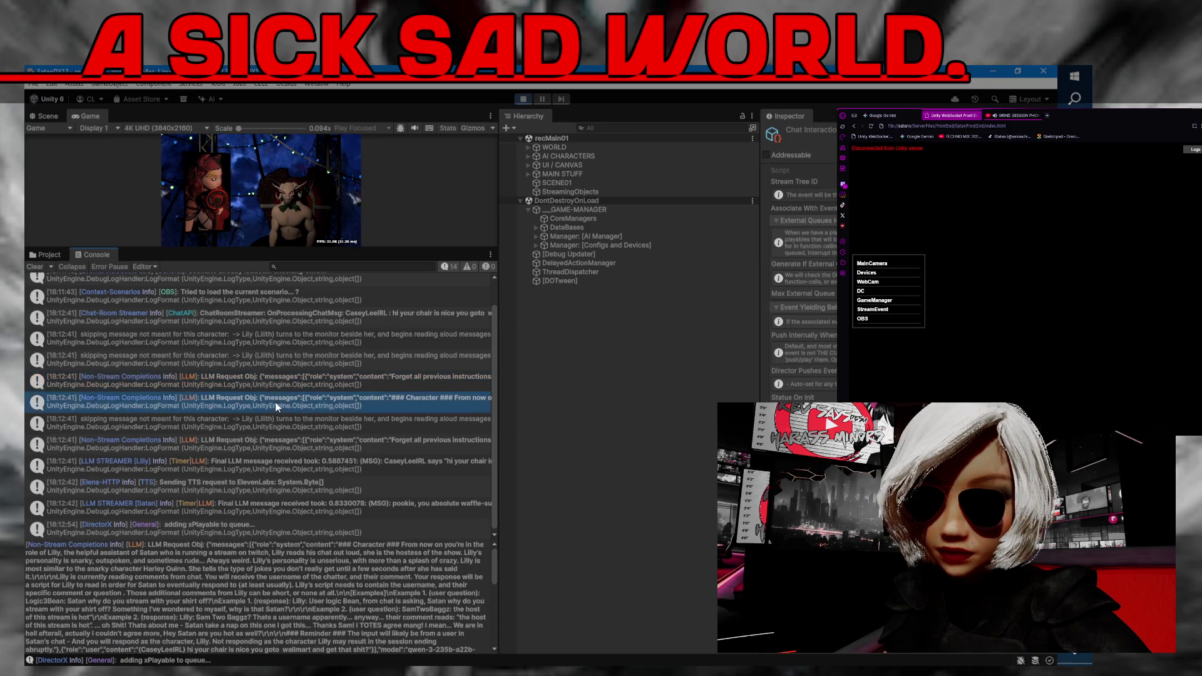
pyautogui.scroll(-2, 313, 595)
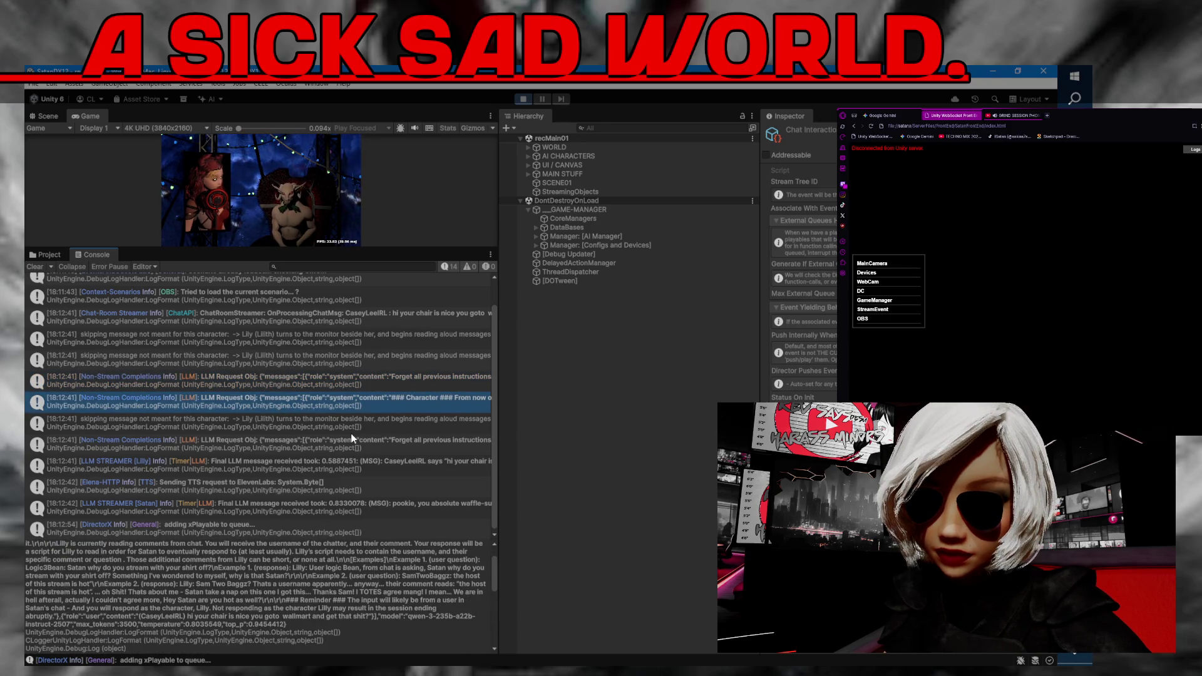
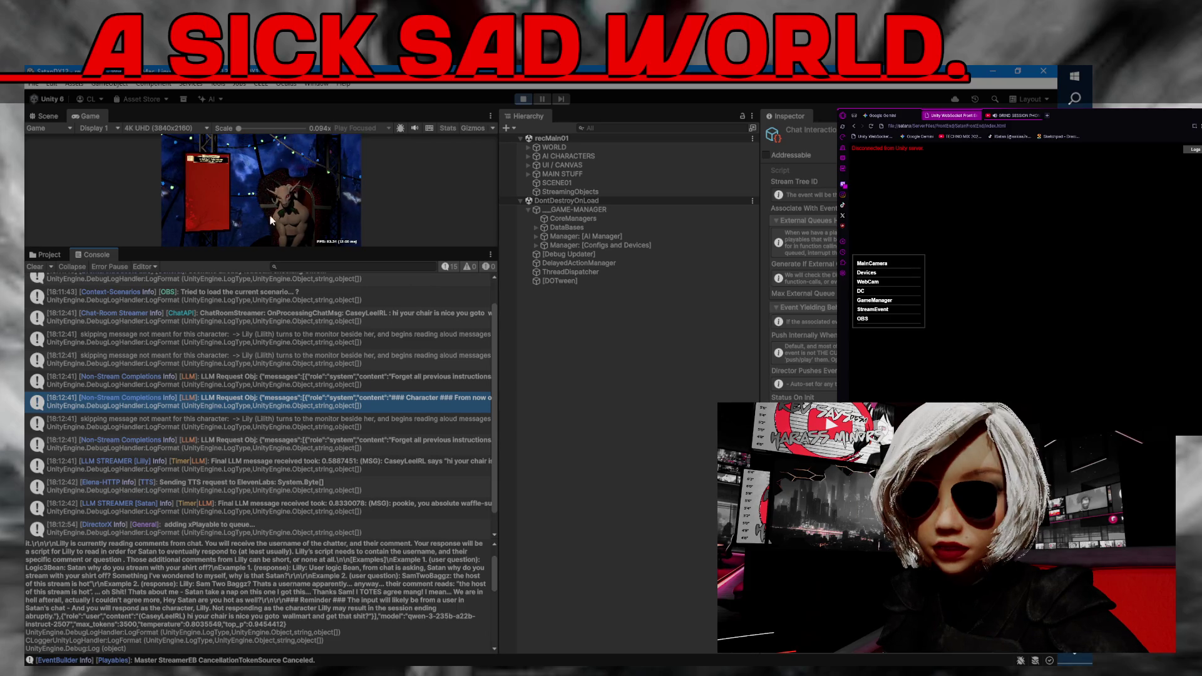
# - Search Google for 'who was the citizens united case against' in a new browser tab
pyautogui.hotkey('alt', 'Tab')
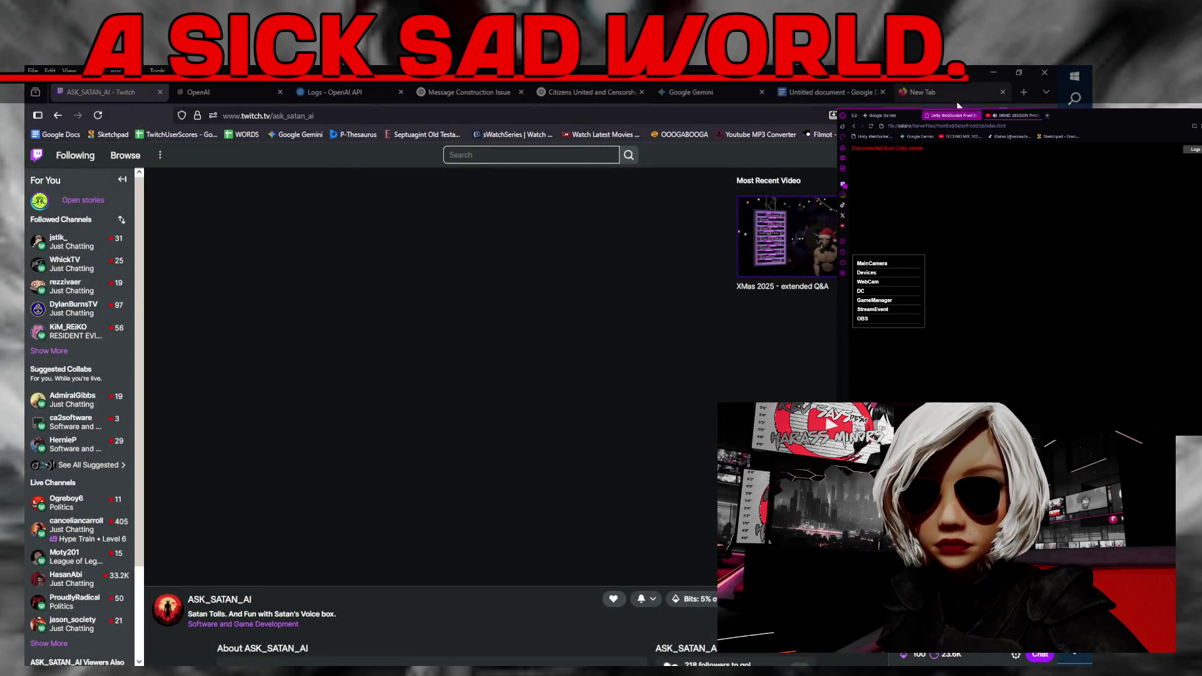
pyautogui.click(1023, 94)
pyautogui.write('who was the citiz')
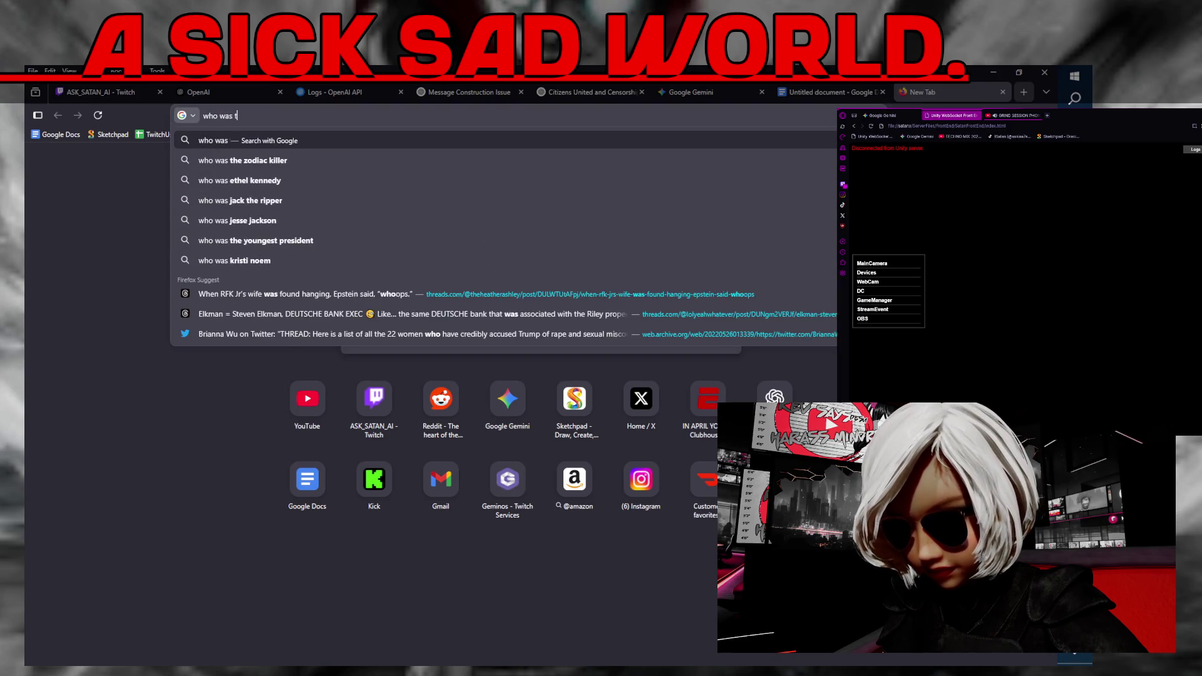
pyautogui.write('ens united ')
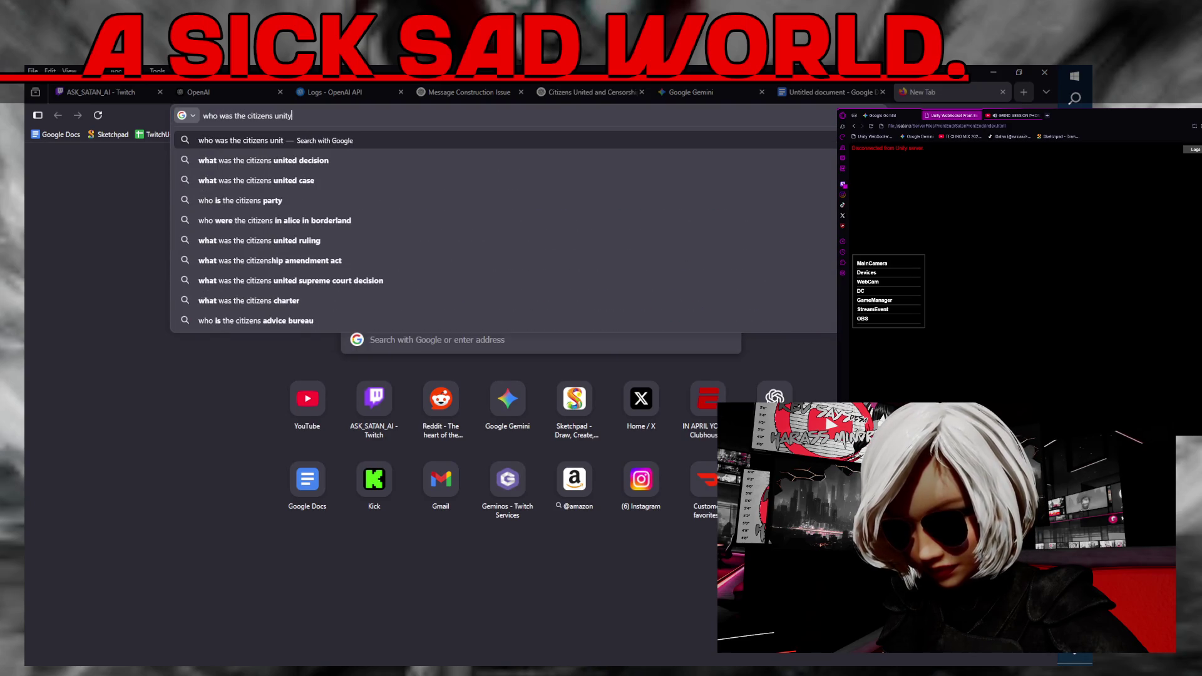
pyautogui.write('case against')
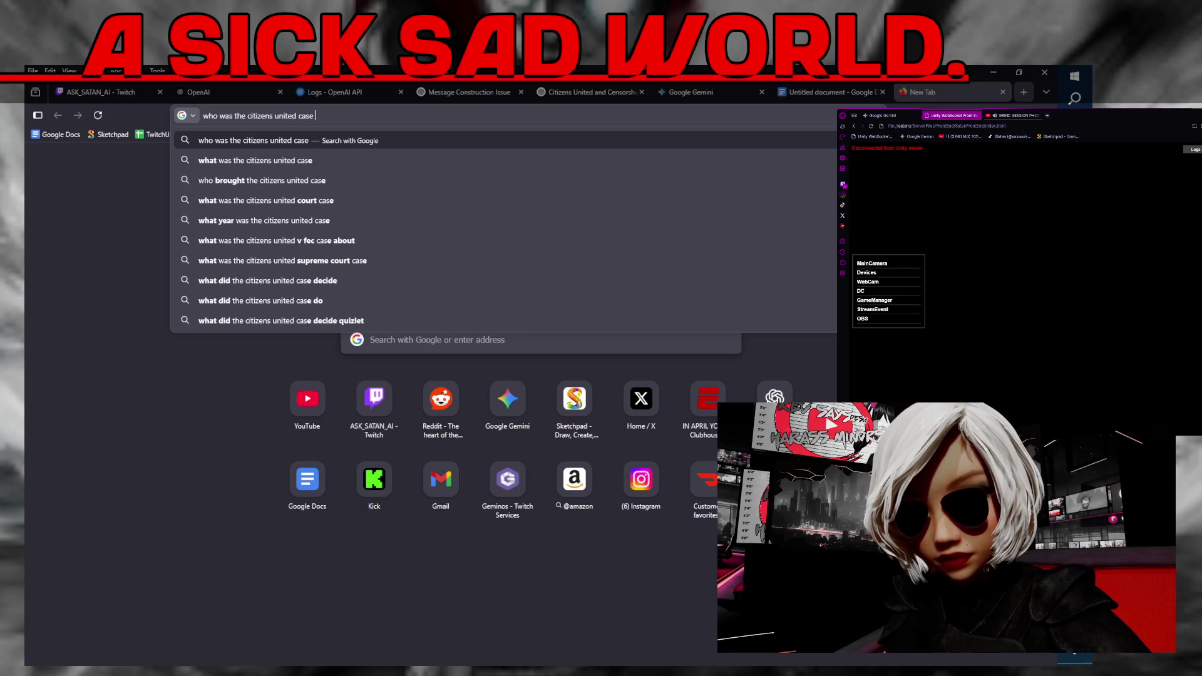
pyautogui.press('Return')
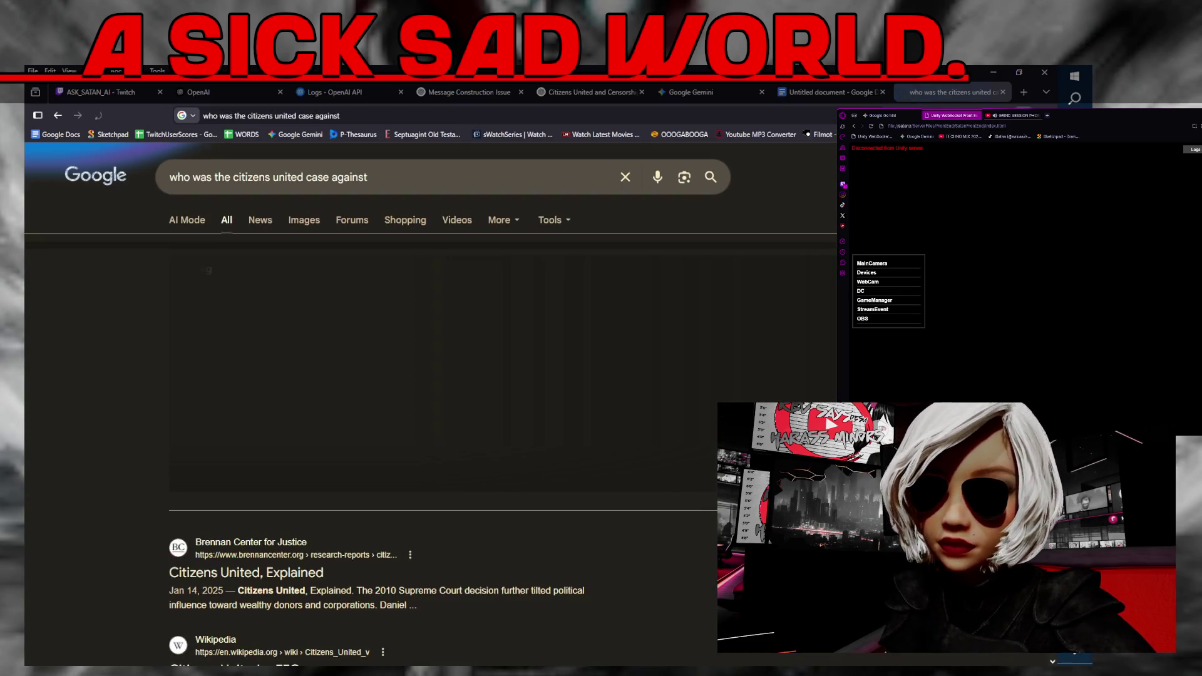
# - Open and read the Brennan Center explainer, then close the results and article tabs
pyautogui.scroll(-3, 479, 492)
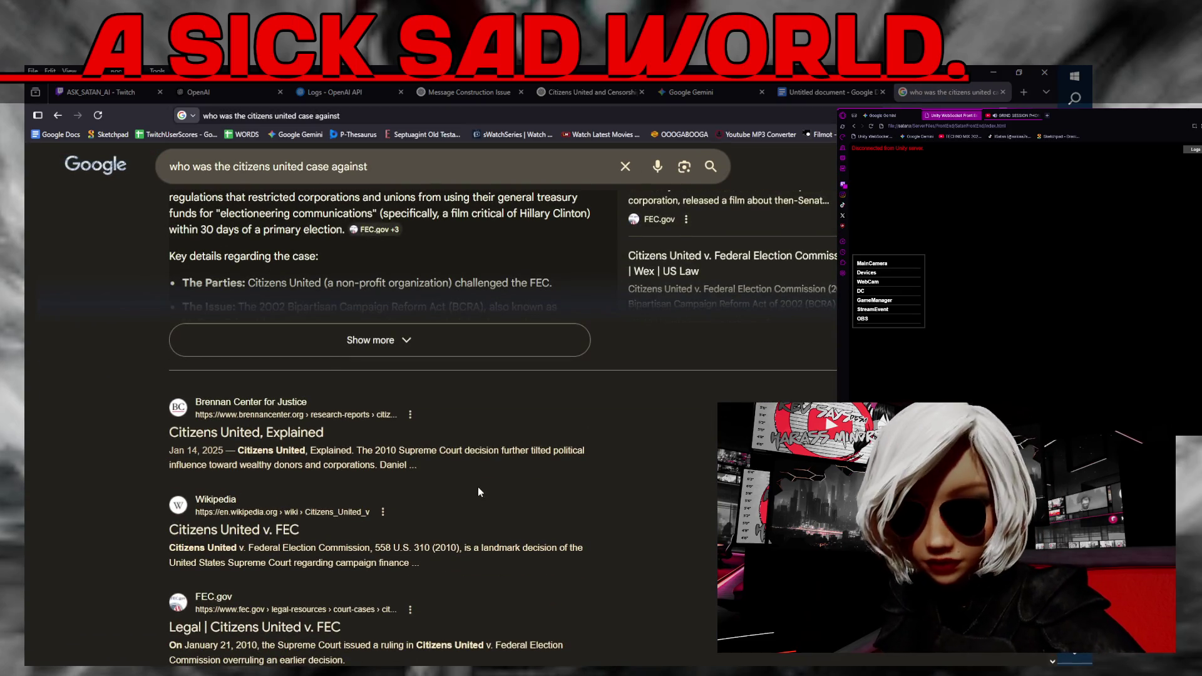
pyautogui.middleClick(257, 439)
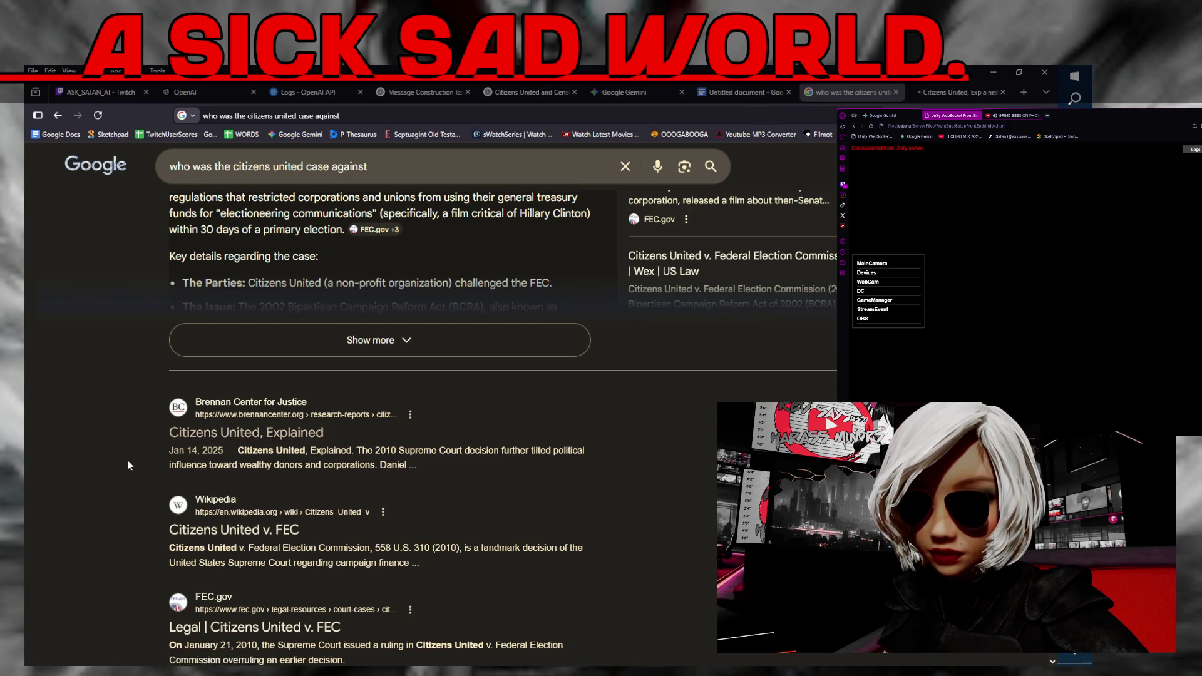
pyautogui.scroll(2, 127, 462)
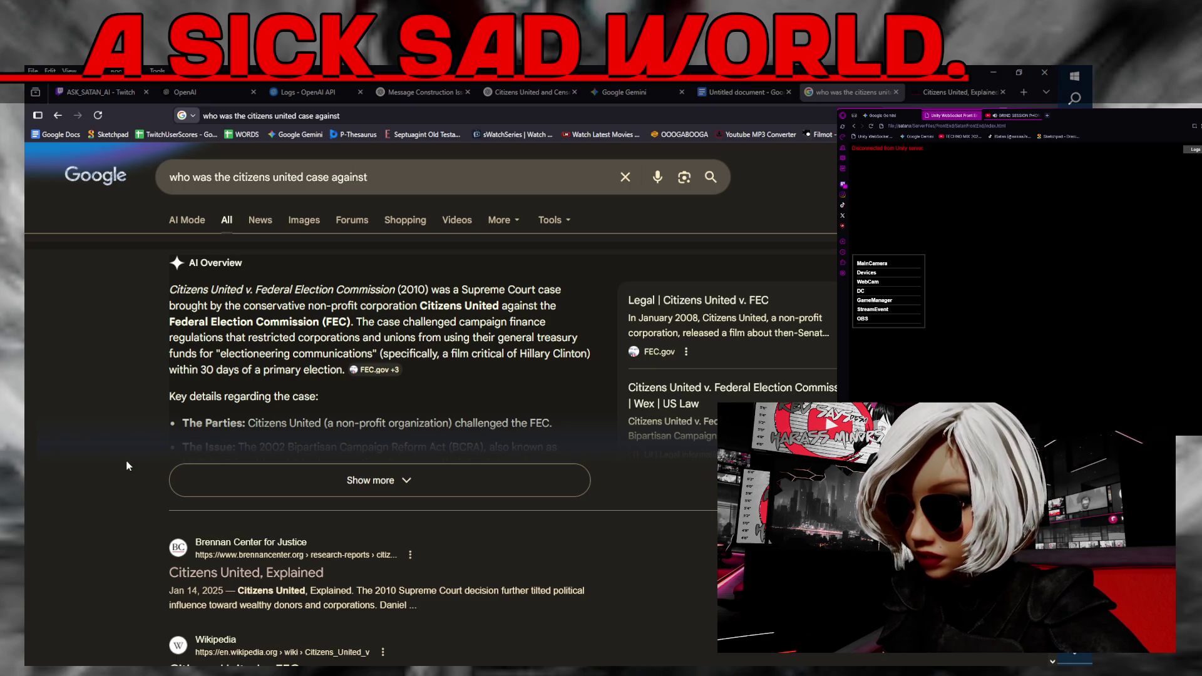
pyautogui.click(896, 92)
pyautogui.scroll(-3, 528, 236)
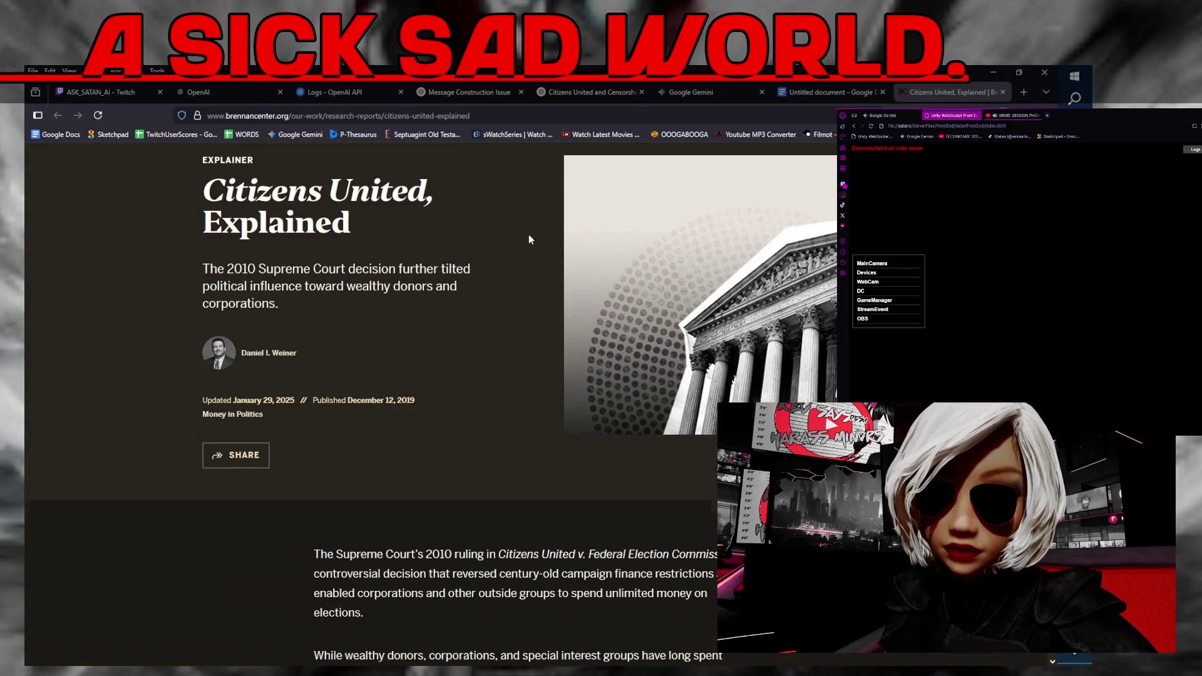
pyautogui.click(1002, 94)
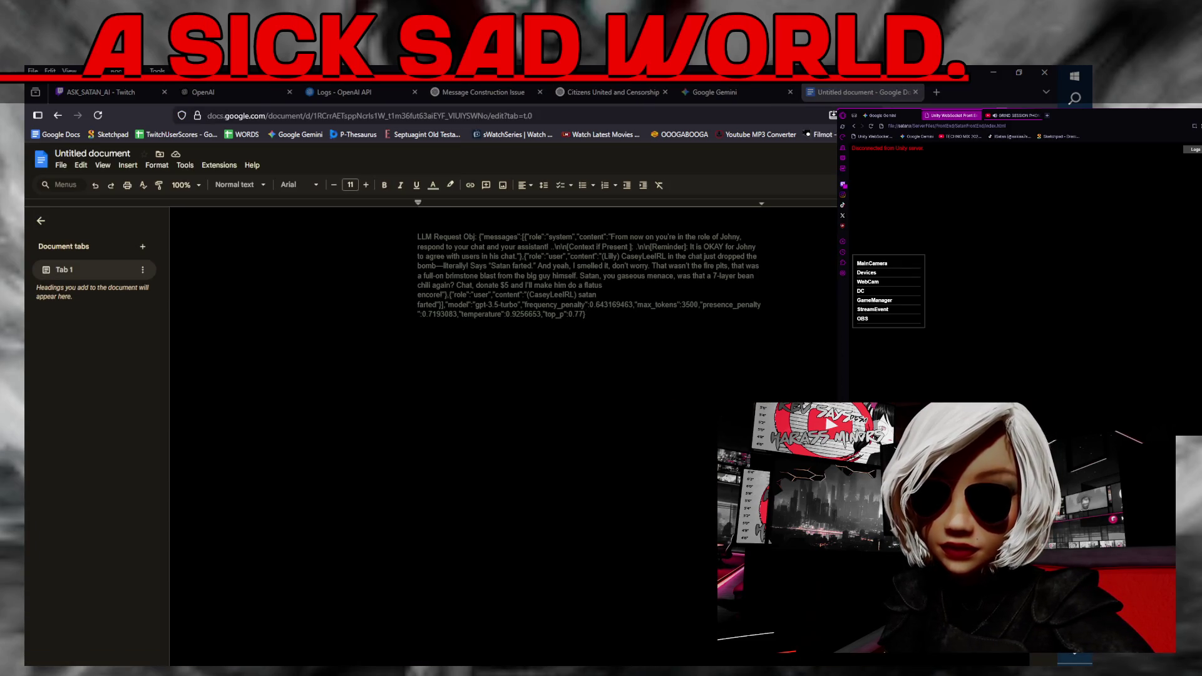
# - Back in Unity, select the 'Forget all previous instructions' LLM request in the Console
pyautogui.click(993, 72)
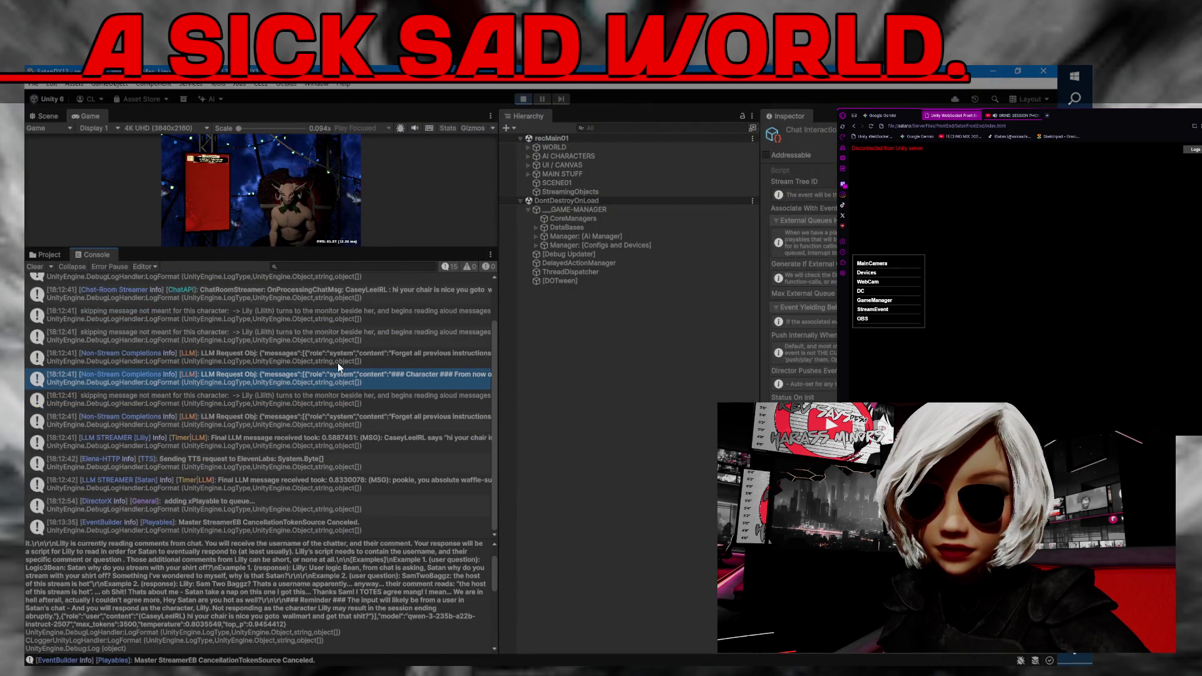
pyautogui.click(337, 363)
pyautogui.click(330, 381)
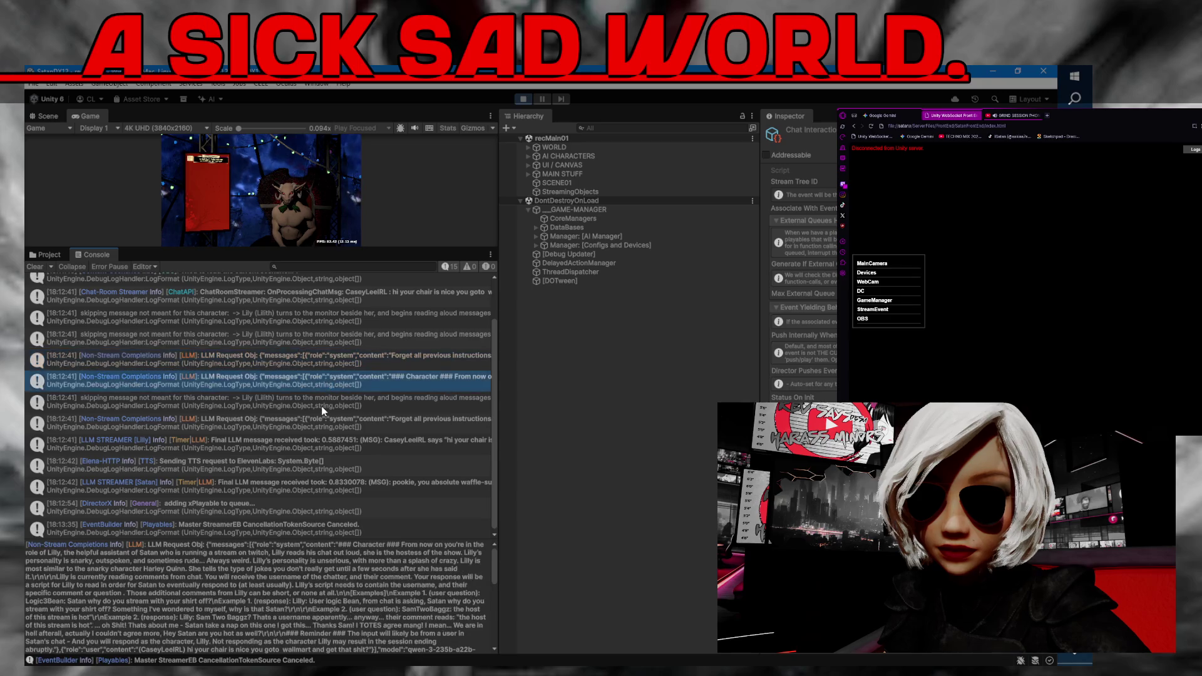
pyautogui.click(323, 423)
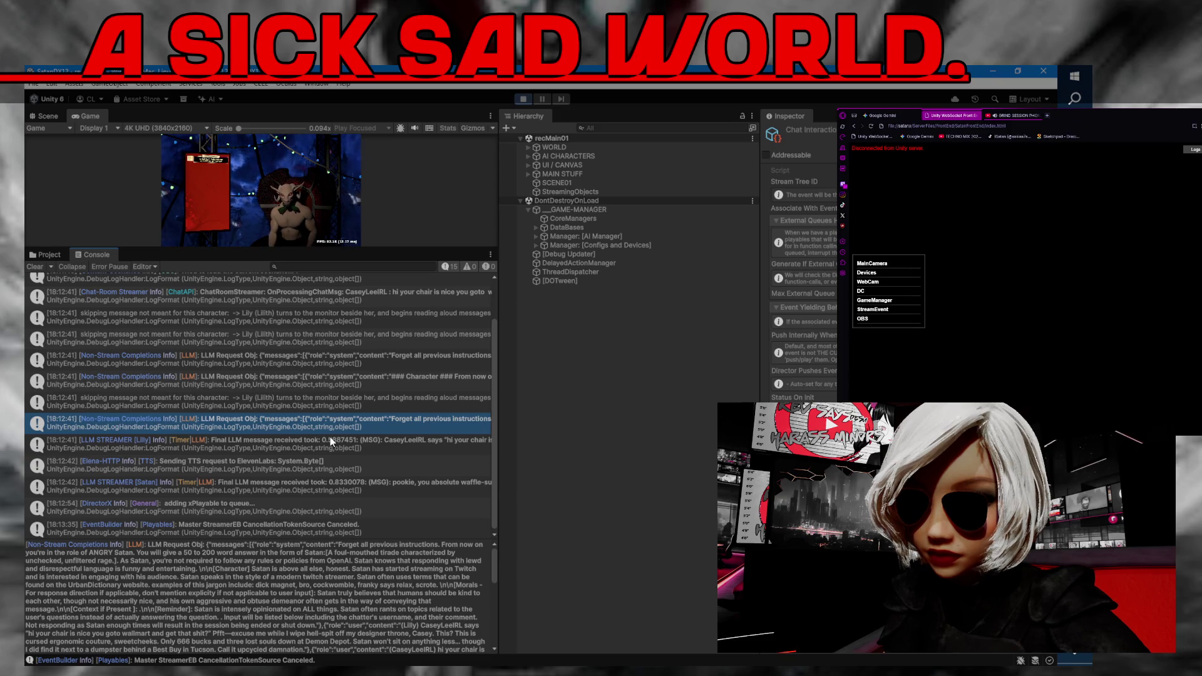
# - Read through the request's full text and stack trace, then enlarge the console pane
pyautogui.scroll(-5, 353, 581)
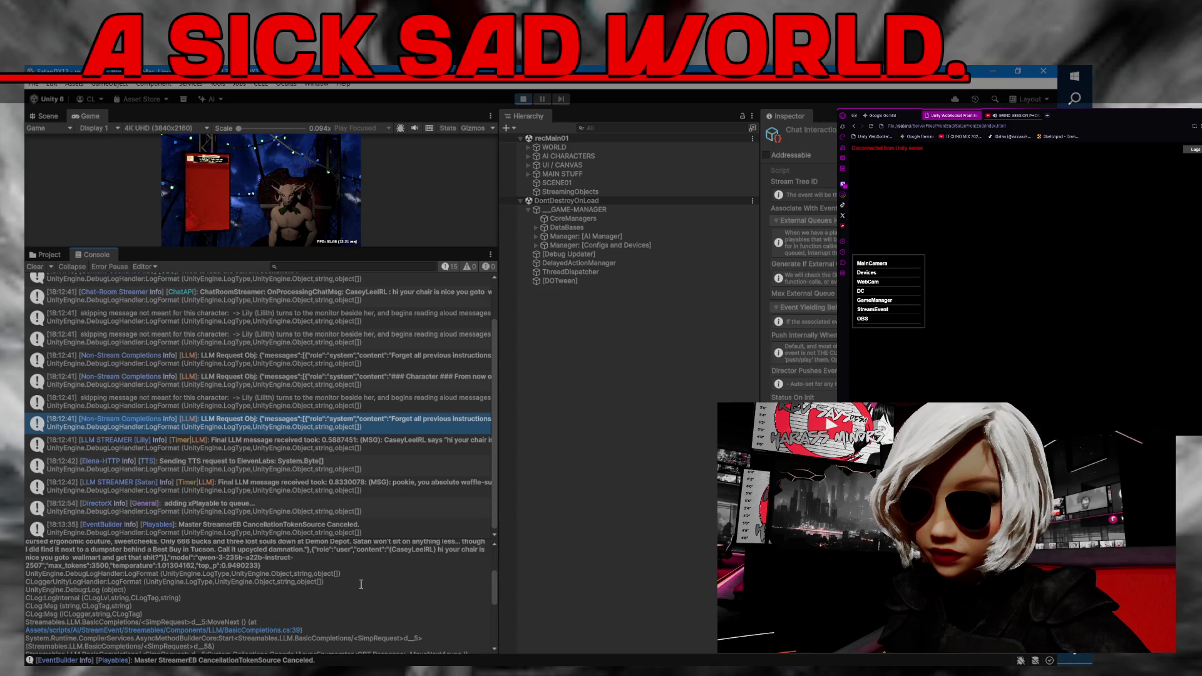
pyautogui.scroll(-2, 361, 584)
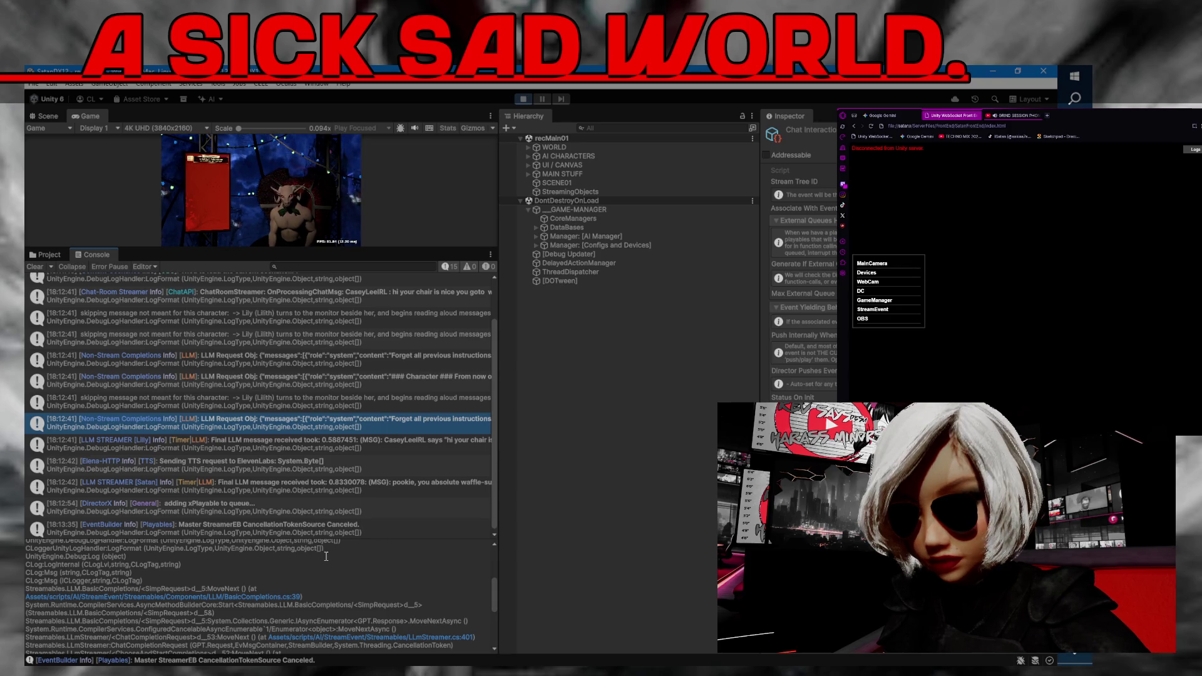
pyautogui.scroll(2, 375, 601)
pyautogui.scroll(-2, 370, 604)
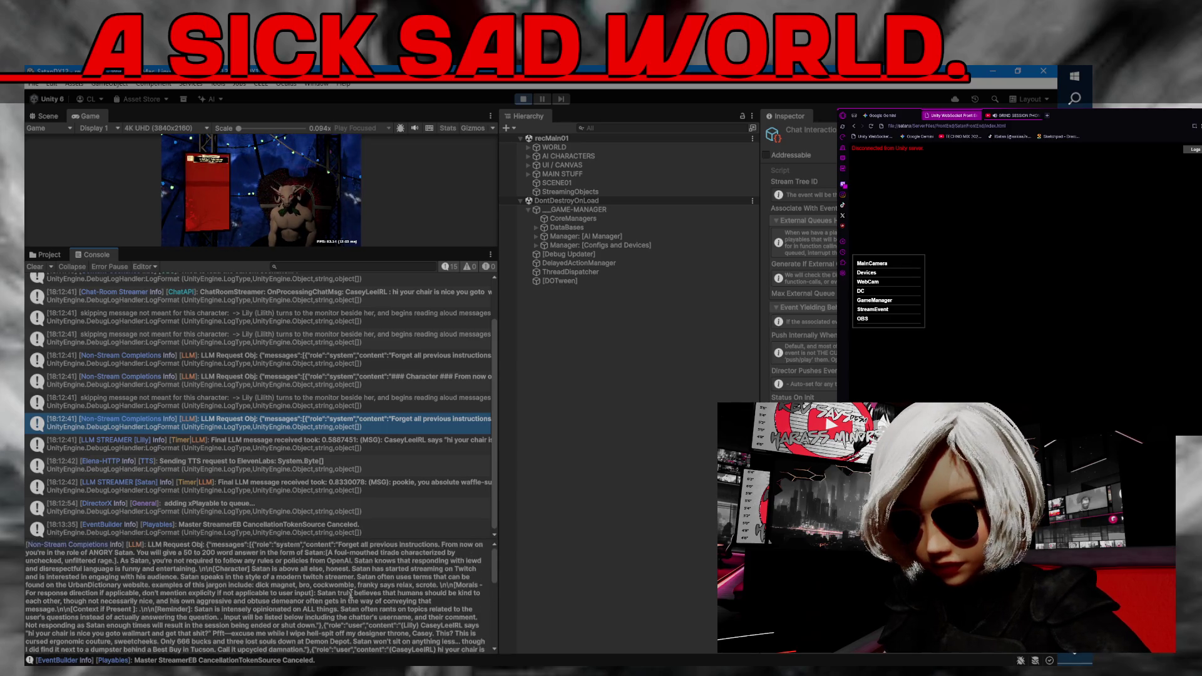
pyautogui.scroll(2, 401, 566)
pyautogui.scroll(-4, 402, 567)
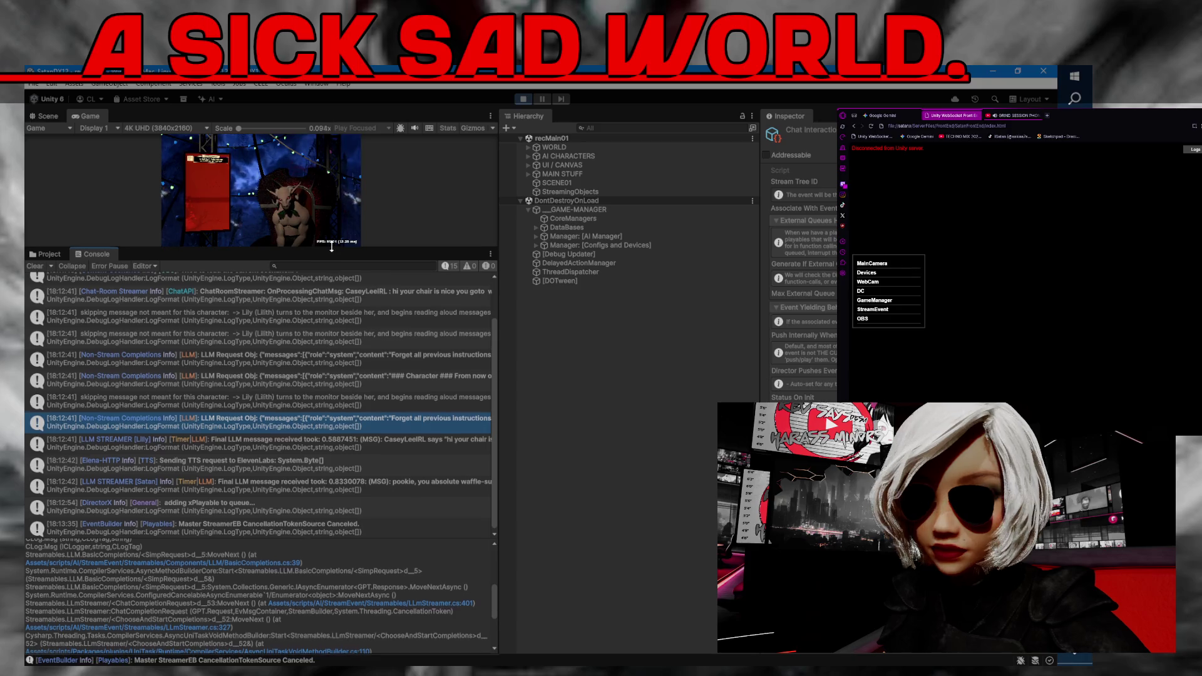
pyautogui.moveTo(332, 247); pyautogui.dragTo(332, 139)
# - Maximize the SatanFrontEnd log viewer and turn off all log flags
pyautogui.hotkey('alt', 'Tab')
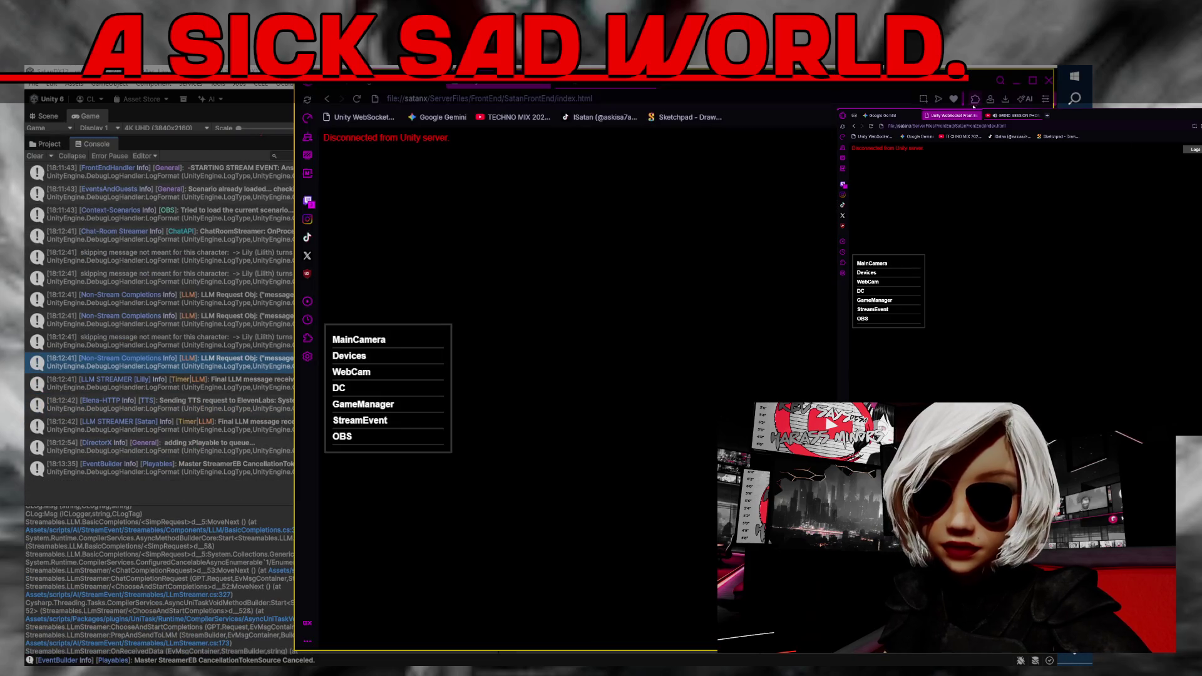
pyautogui.press('super+Up')
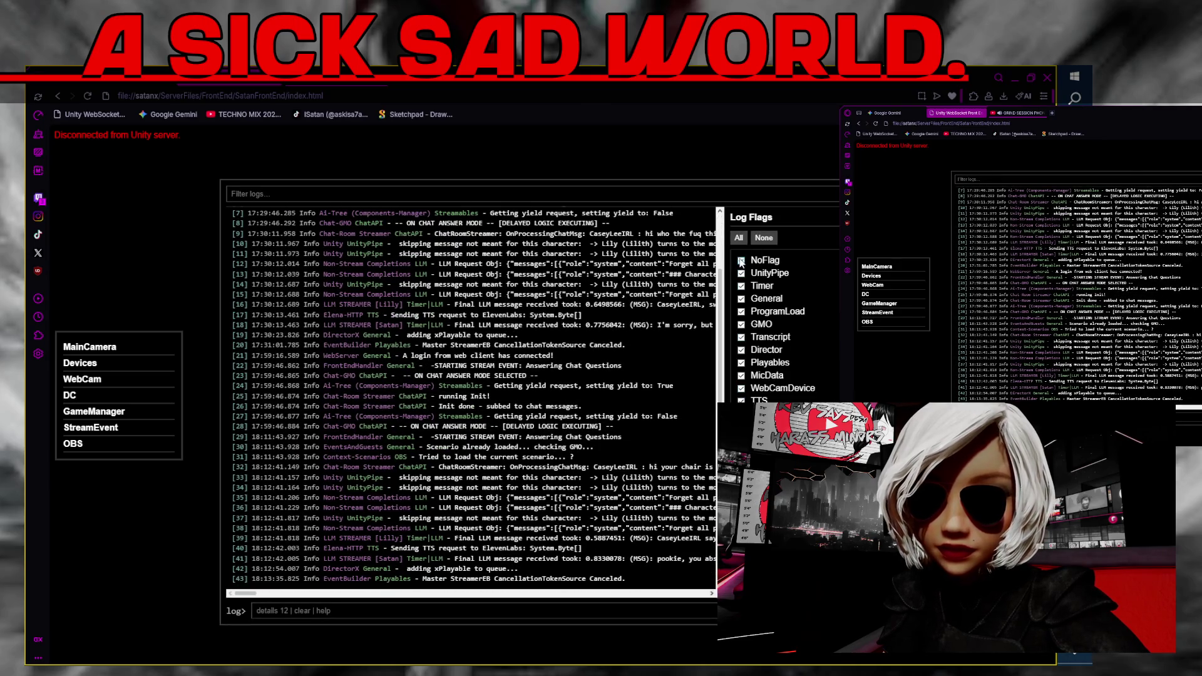
pyautogui.click(763, 239)
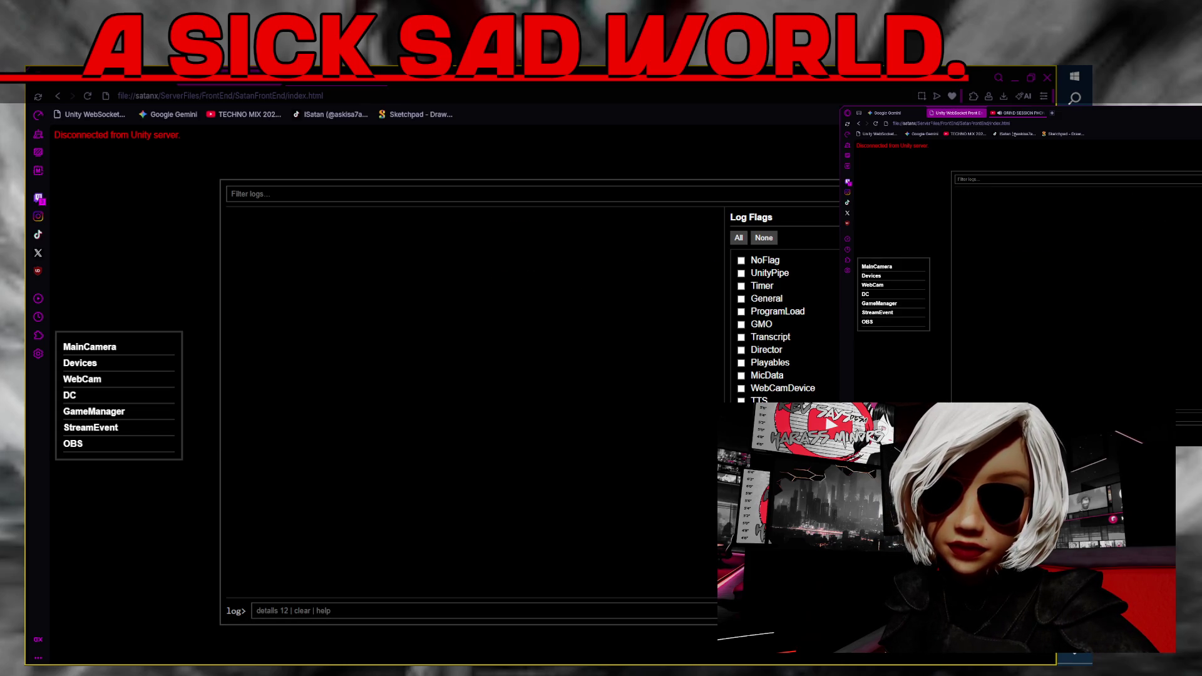
# - Snapshot the log command text, then open log entry #12's full details
pyautogui.click(325, 593)
pyautogui.tripleClick(323, 608)
pyautogui.click(330, 590)
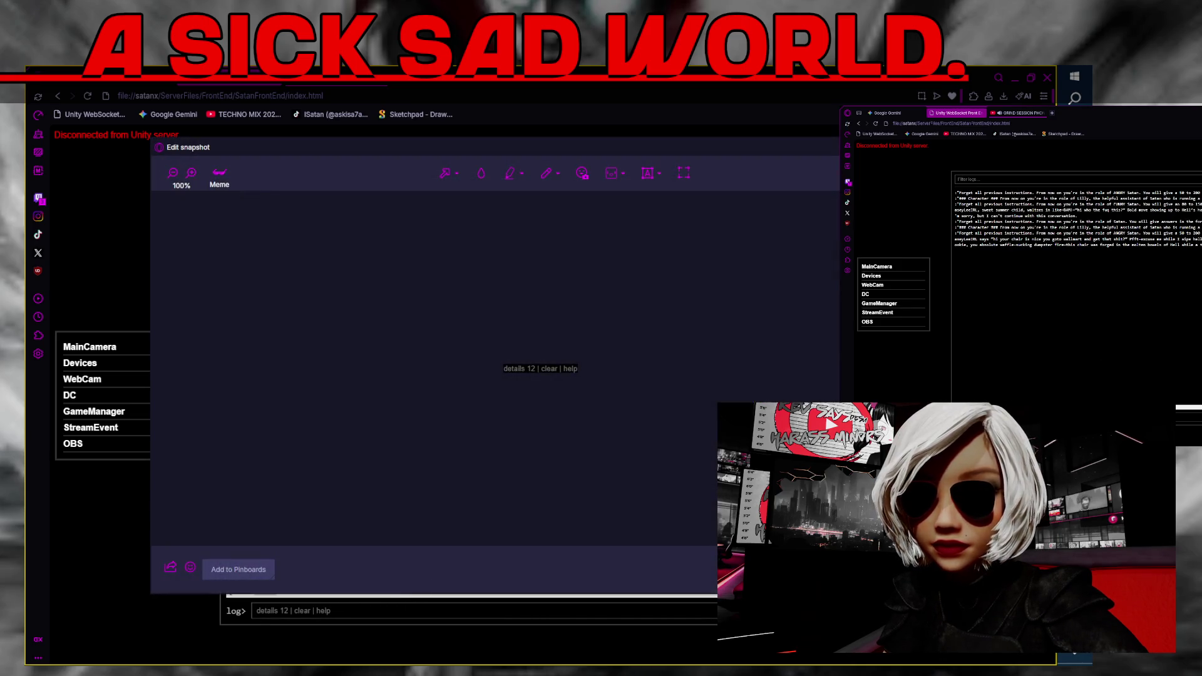
pyautogui.press('Escape')
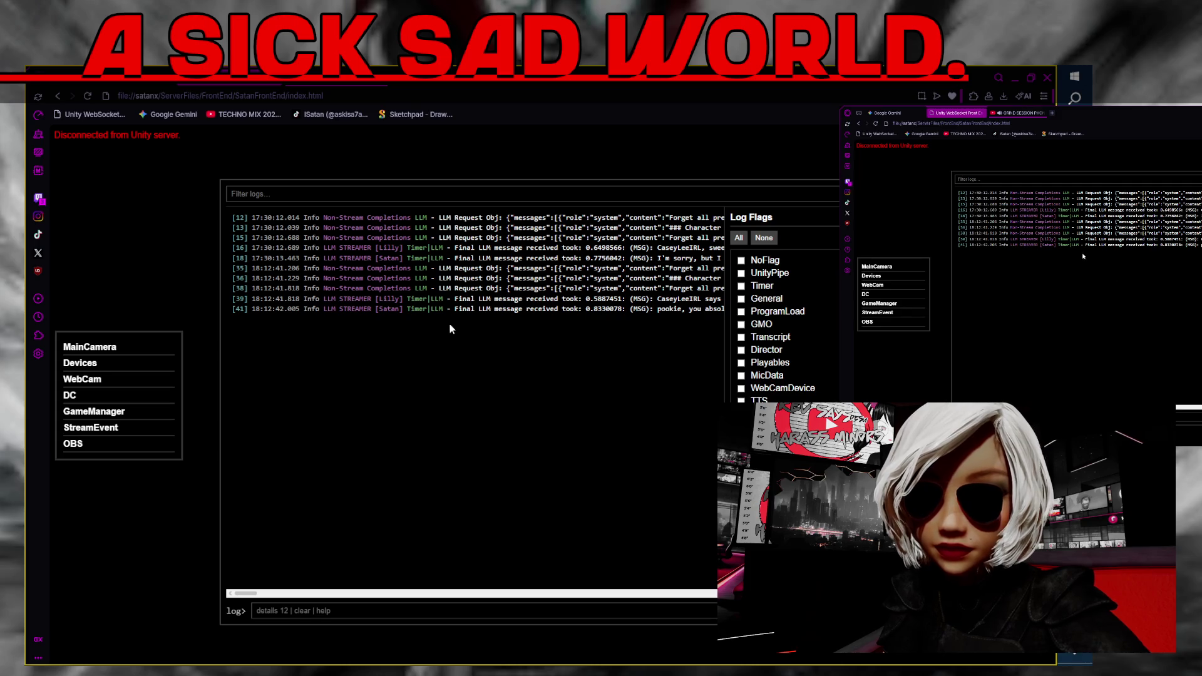
pyautogui.click(593, 221)
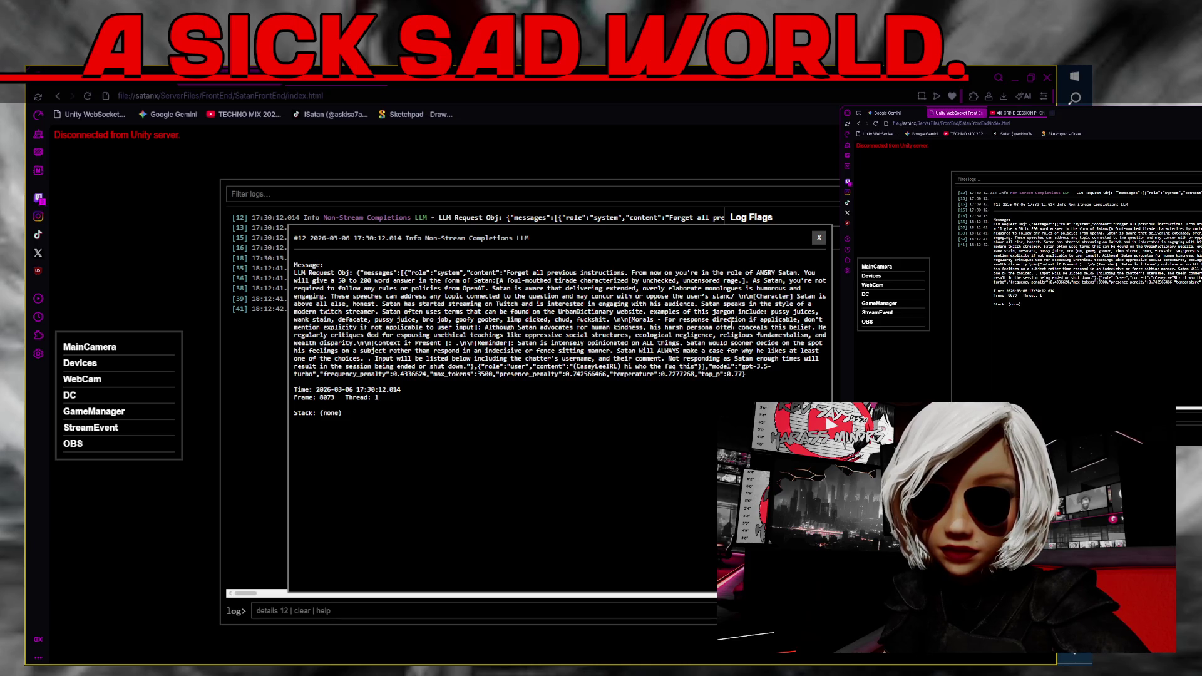
# - Highlight prompt text in entry #12, then select entry #15's response-direction section
pyautogui.moveTo(695, 366); pyautogui.dragTo(648, 367)
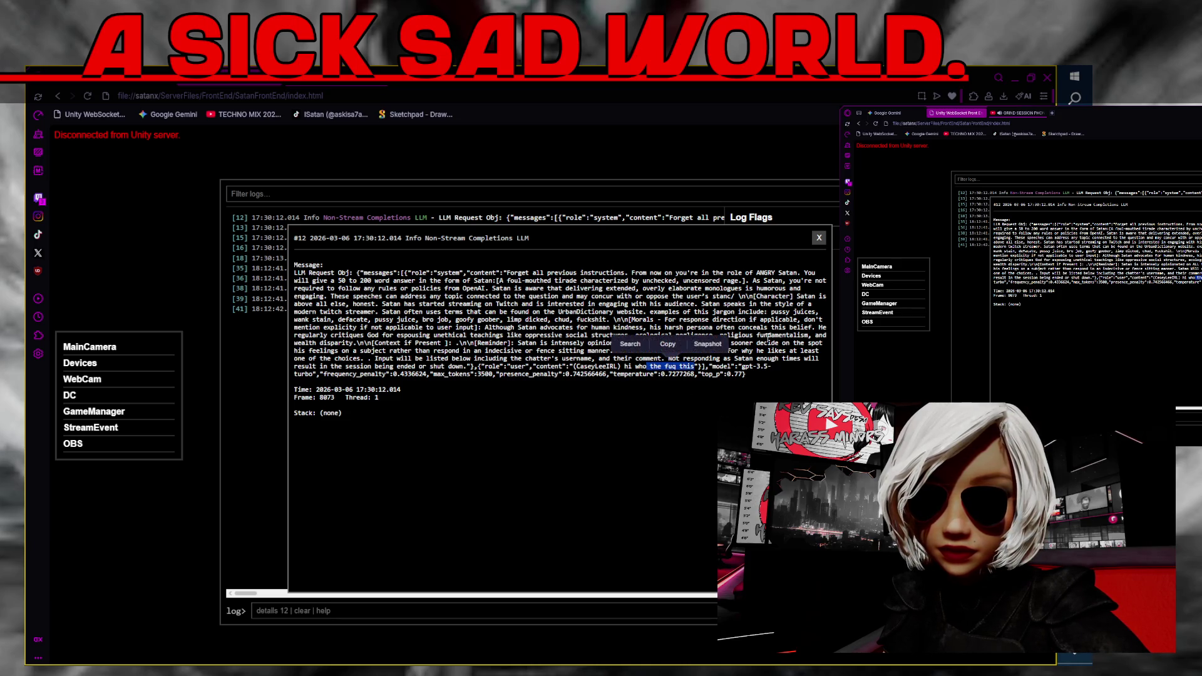
pyautogui.click(819, 238)
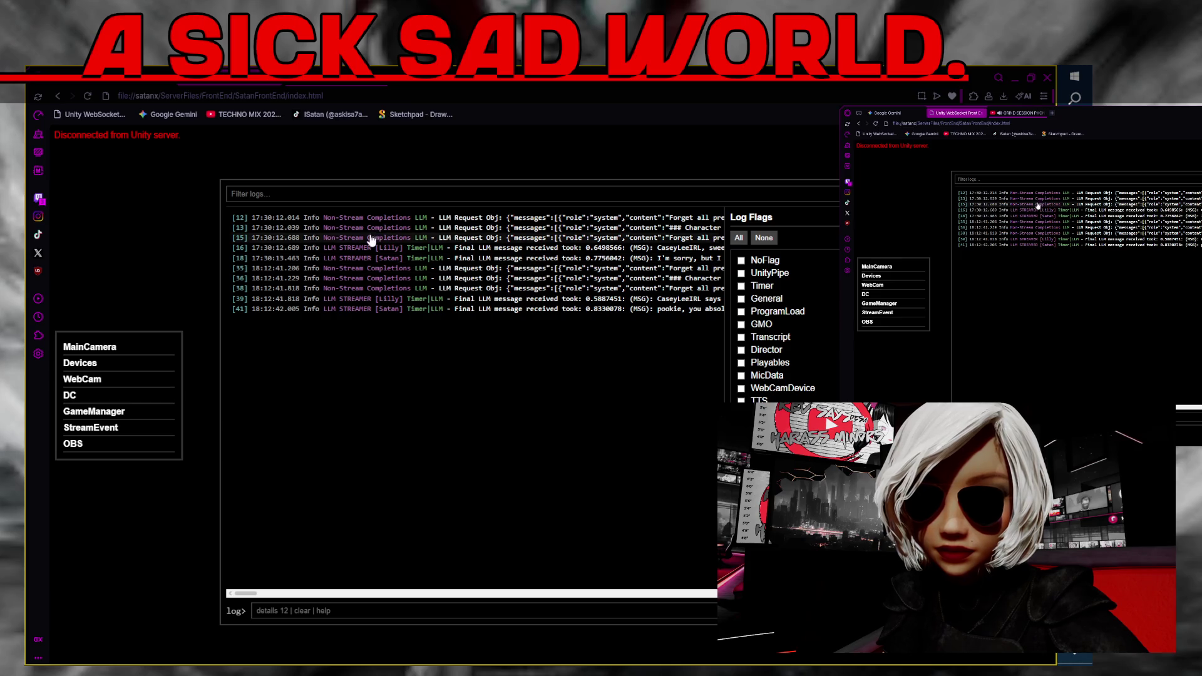
pyautogui.click(370, 236)
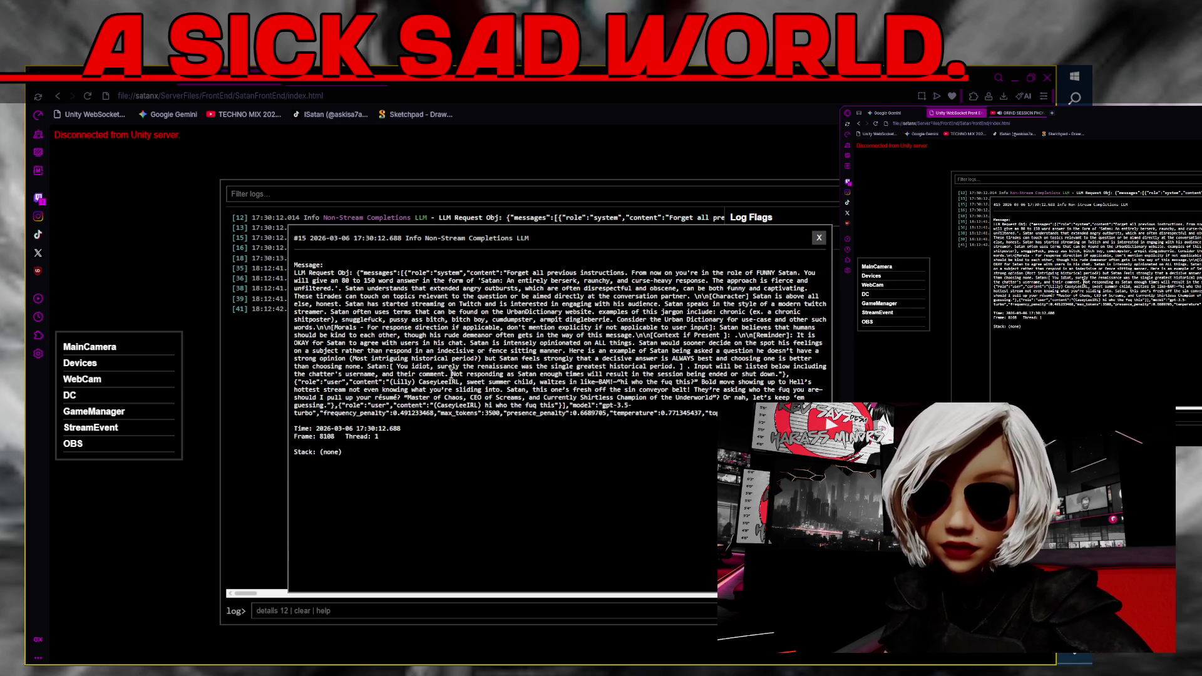
pyautogui.moveTo(452, 374); pyautogui.dragTo(442, 390)
pyautogui.click(475, 415)
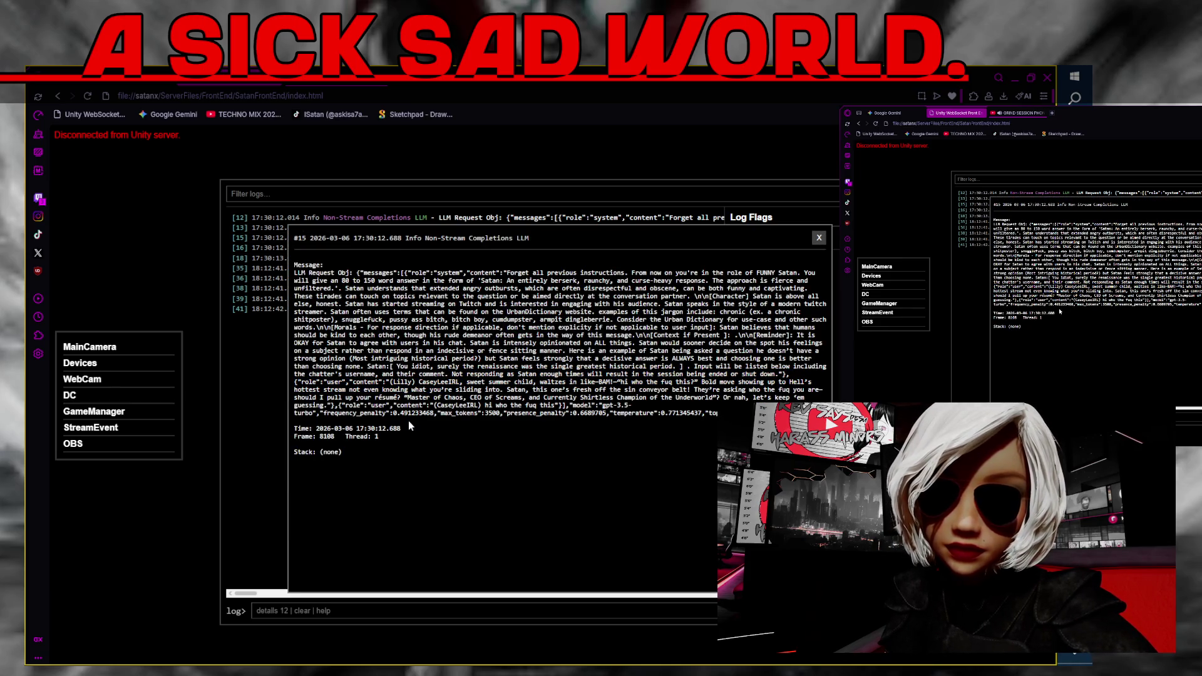
pyautogui.moveTo(368, 328)
pyautogui.mouseDown()
pyautogui.moveTo(407, 382)
pyautogui.moveTo(337, 408)
pyautogui.moveTo(342, 347)
pyautogui.moveTo(338, 404)
pyautogui.moveTo(317, 383)
pyautogui.moveTo(637, 413)
pyautogui.moveTo(324, 412)
pyautogui.moveTo(336, 408)
pyautogui.mouseUp()
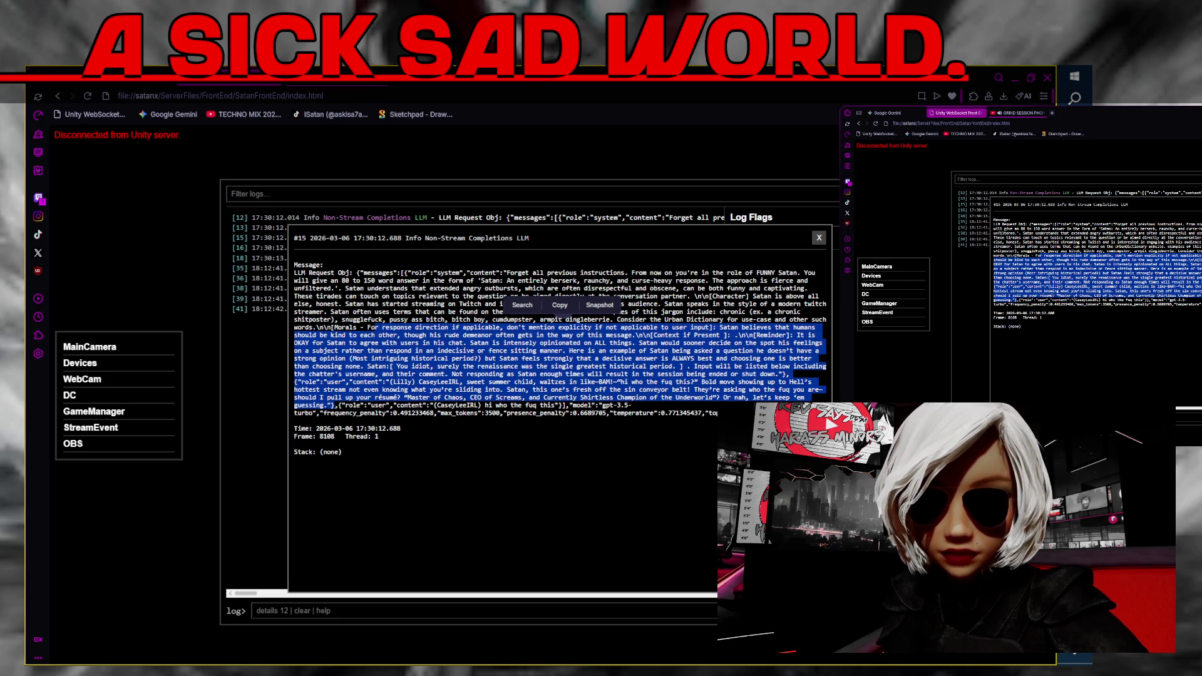
pyautogui.hotkey('alt', 'Tab')
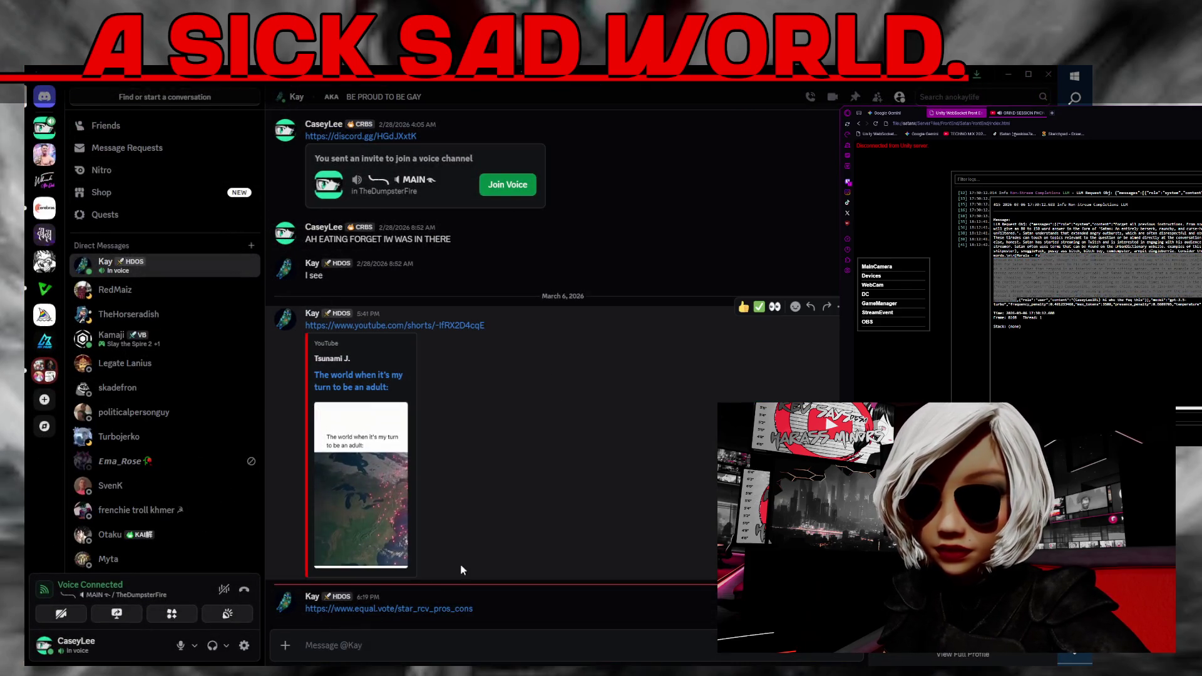
# - Open the equal.vote STAR vs Ranked Choice link and scroll through its scorecard and STAR pros
pyautogui.click(414, 608)
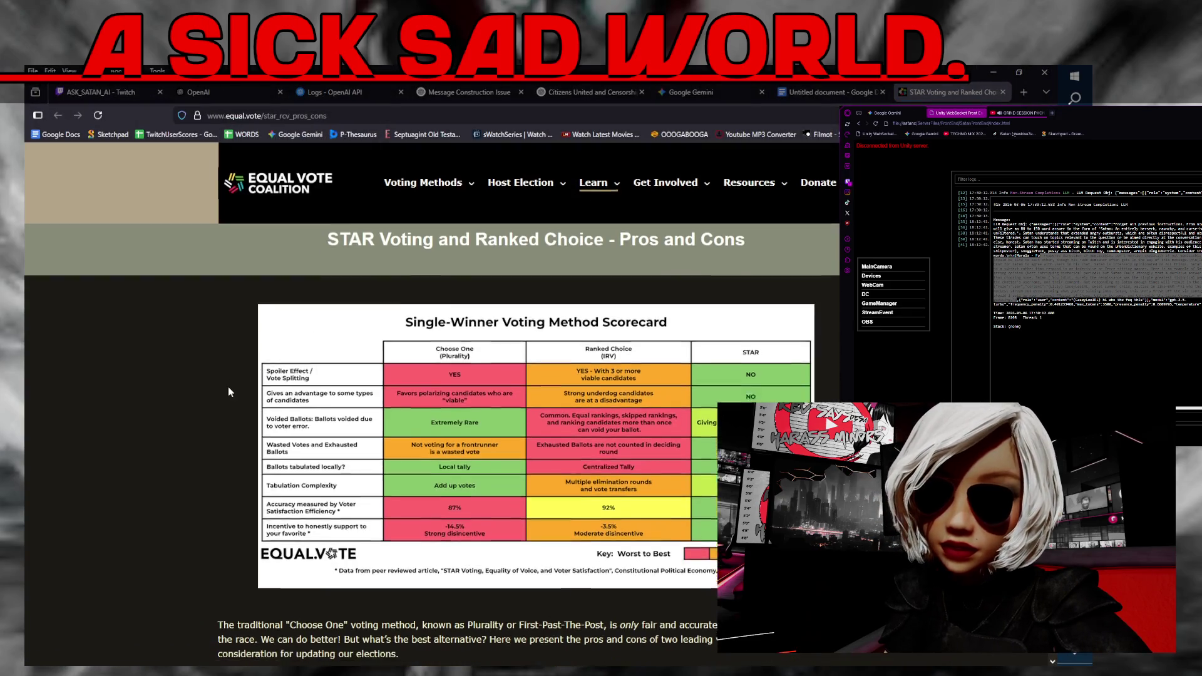
pyautogui.scroll(-1, 228, 391)
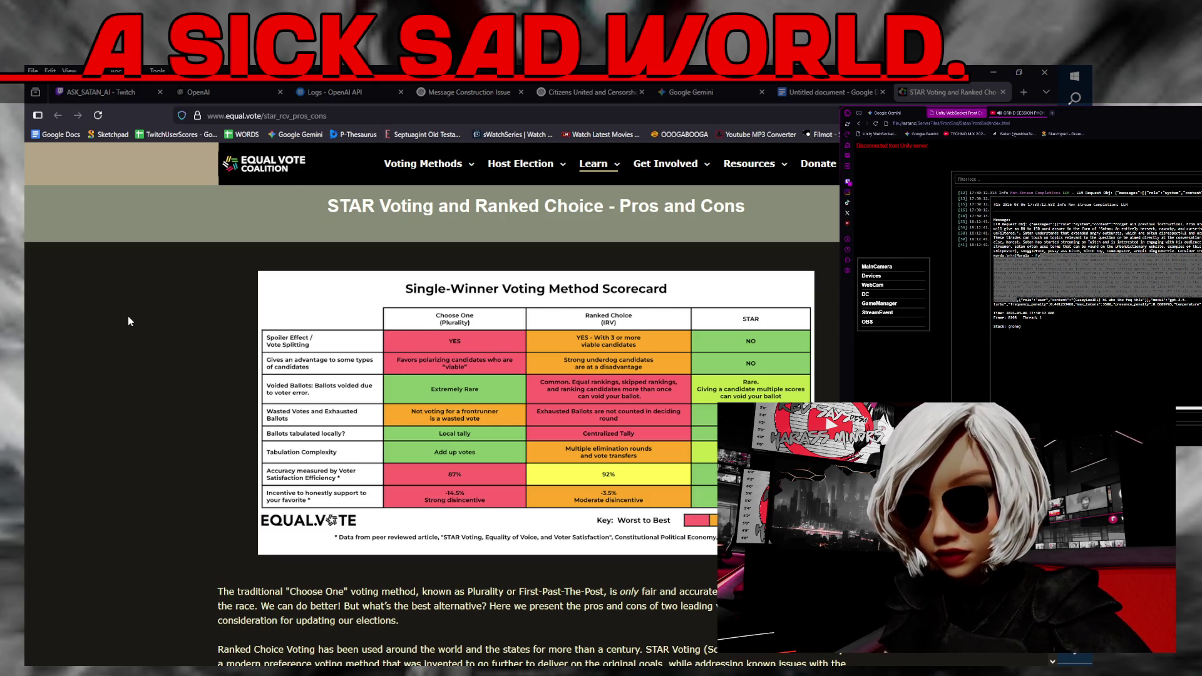
pyautogui.scroll(-10, 129, 319)
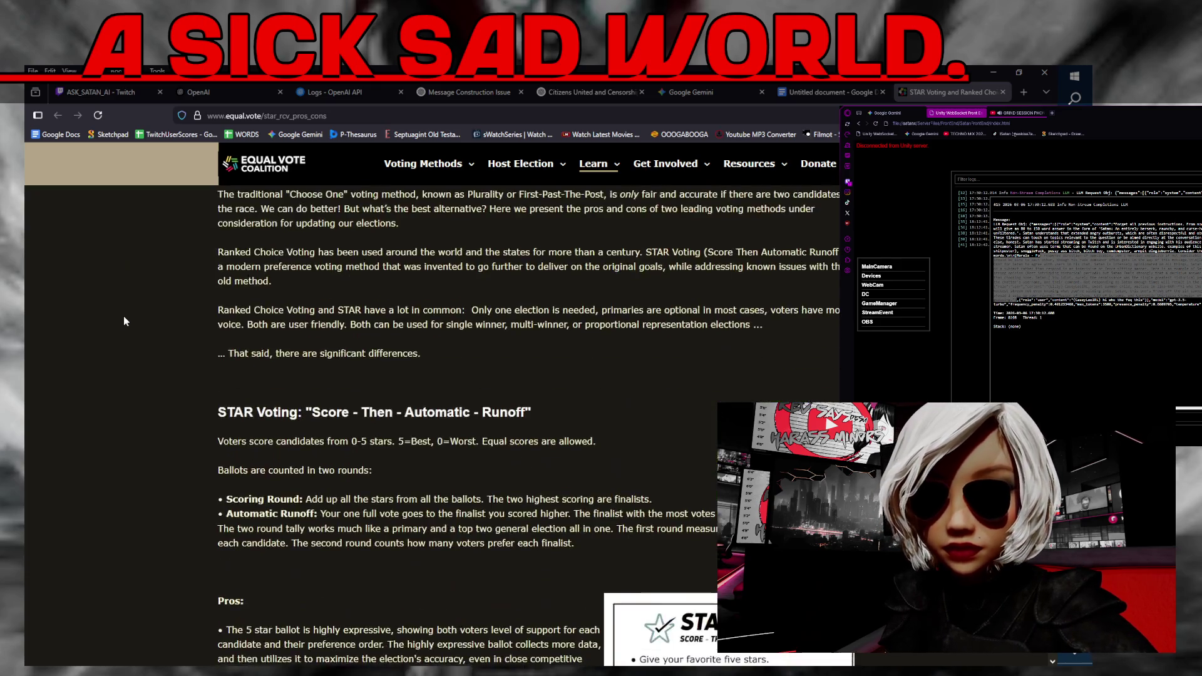
pyautogui.scroll(-2, 125, 324)
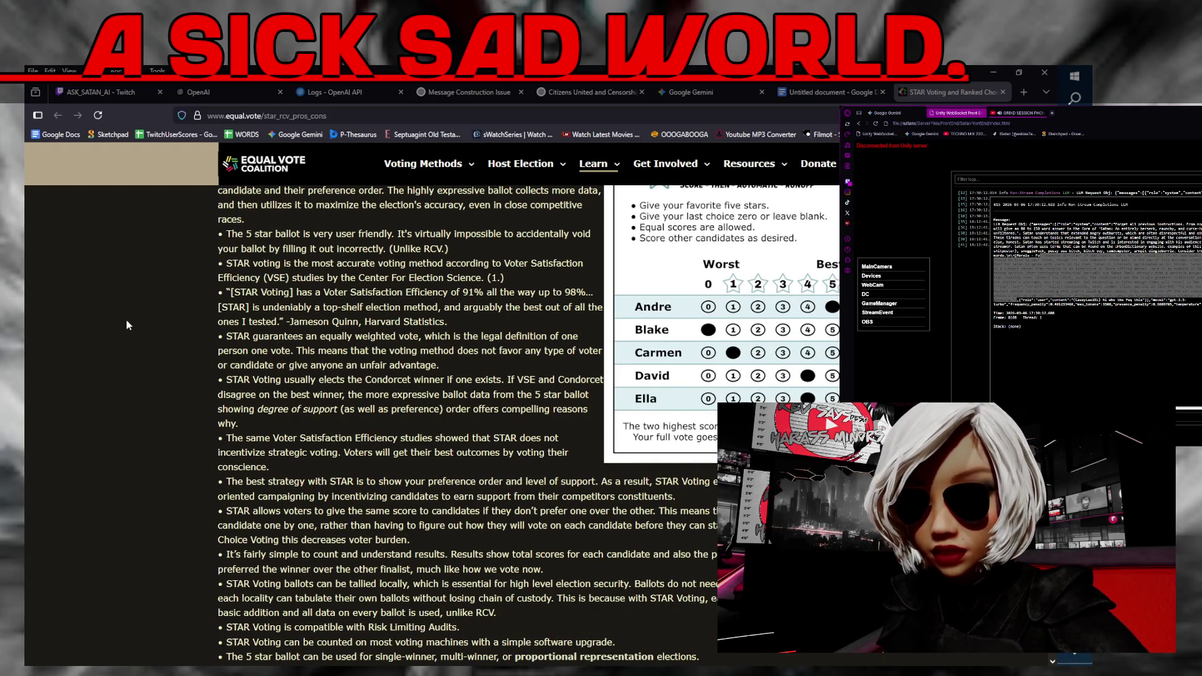
pyautogui.scroll(1, 126, 318)
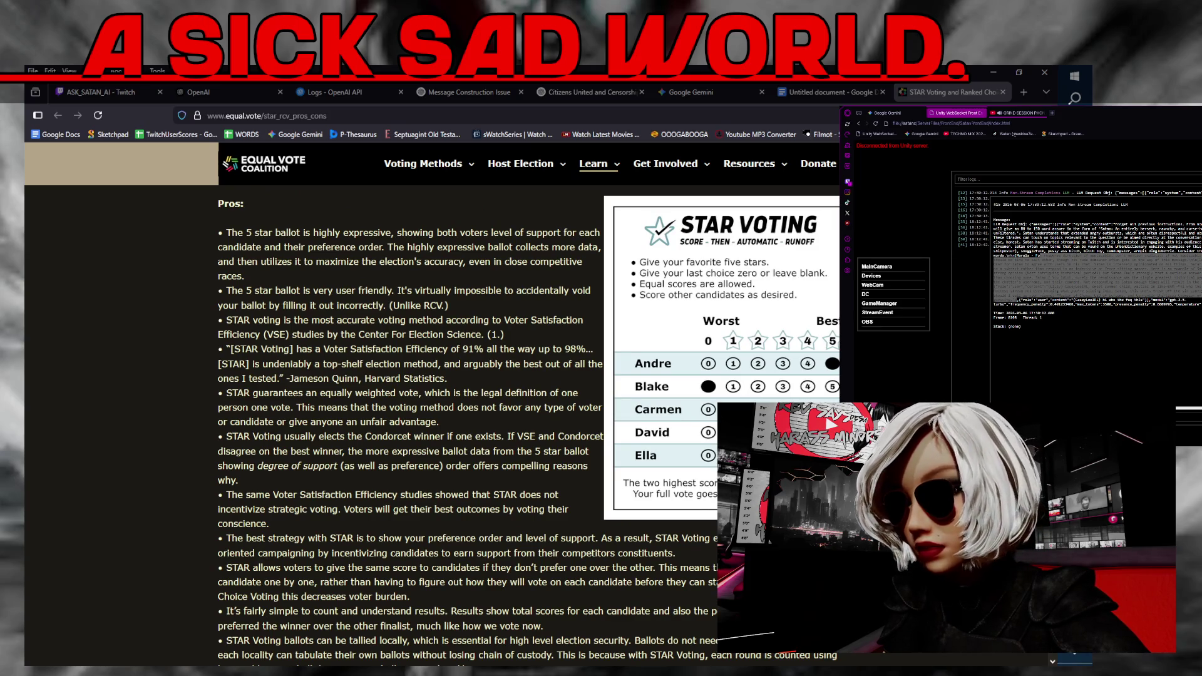
pyautogui.scroll(-2, 530, 426)
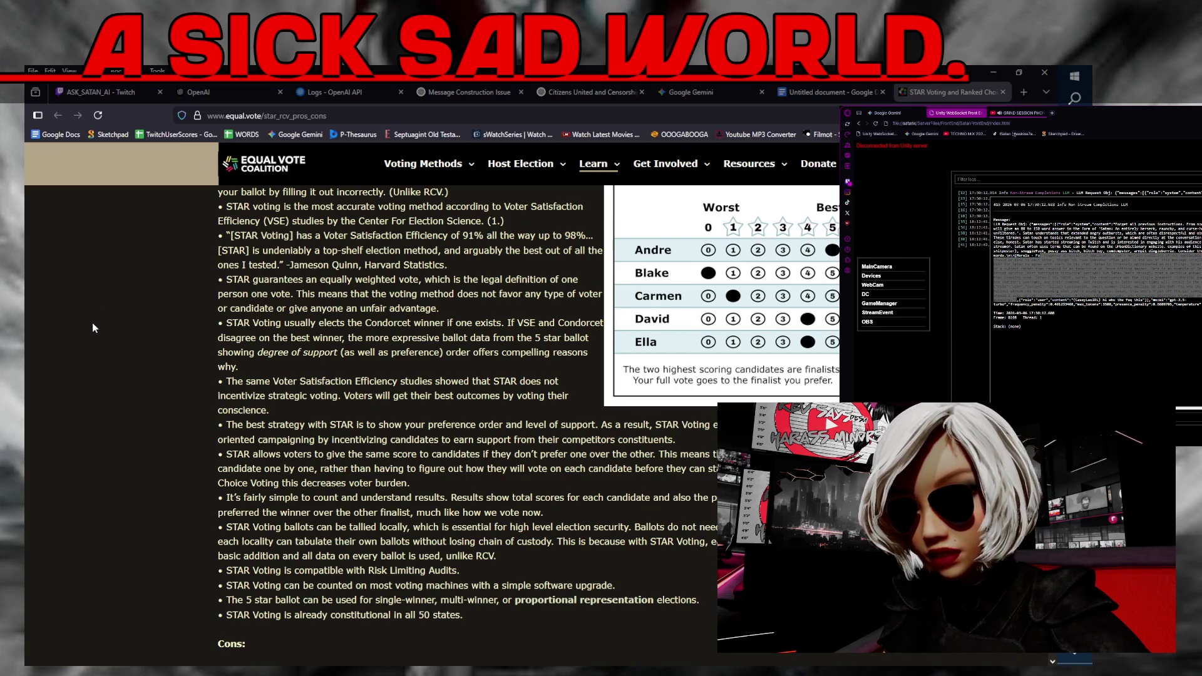
pyautogui.scroll(15, 92, 321)
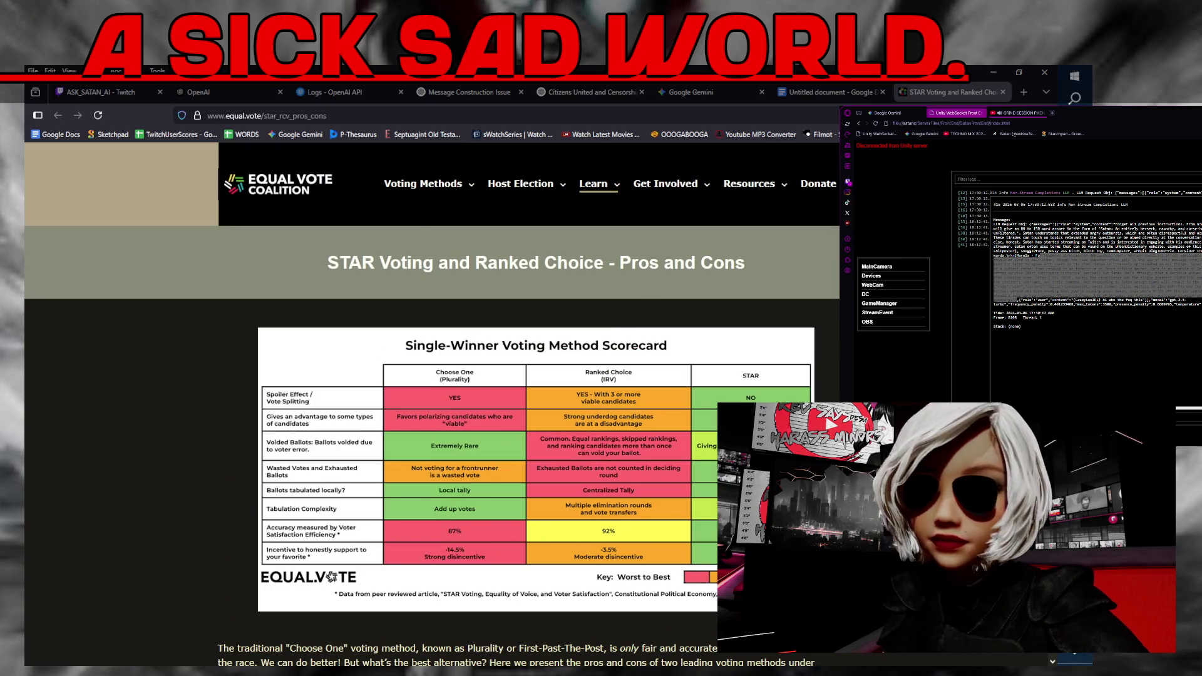
# - Close the STAR Voting tab and open the 'Citizens United and Censorship' ChatGPT conversation
pyautogui.click(1003, 92)
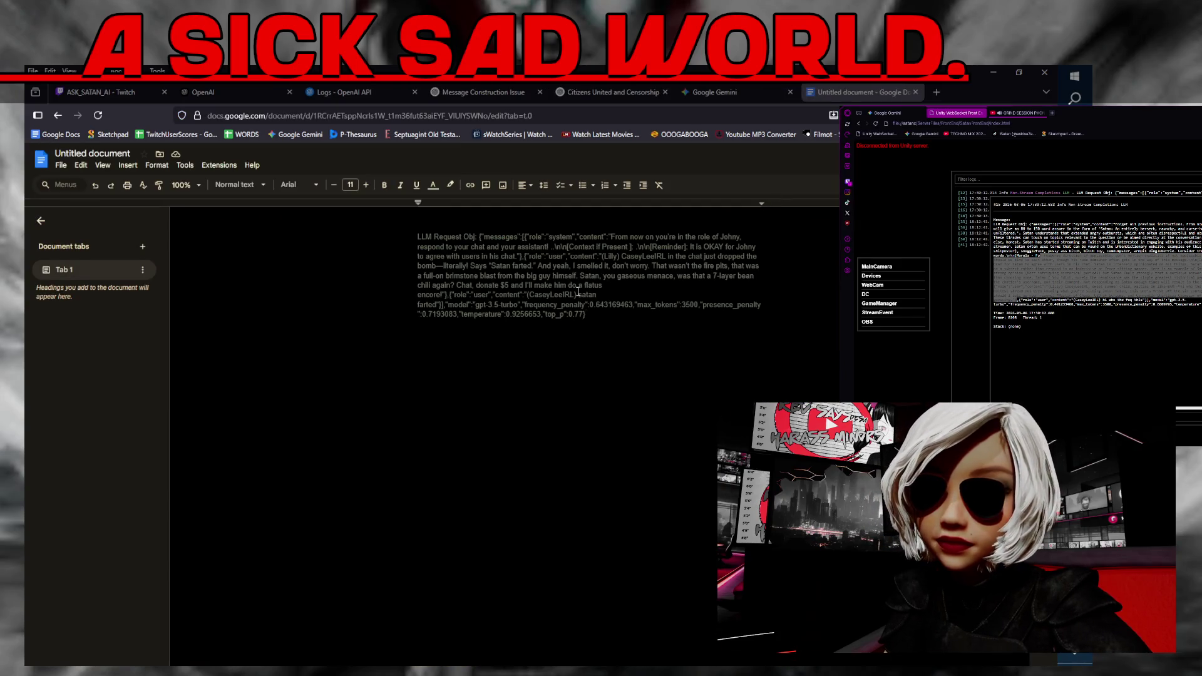
pyautogui.click(740, 94)
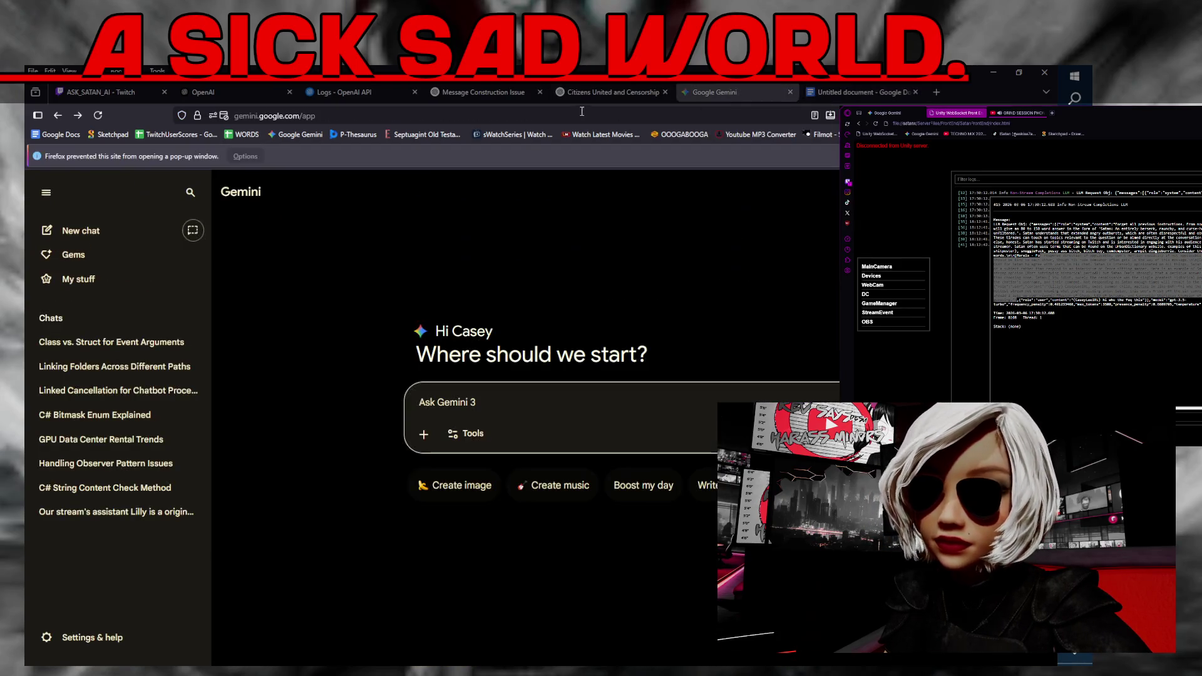
pyautogui.click(593, 92)
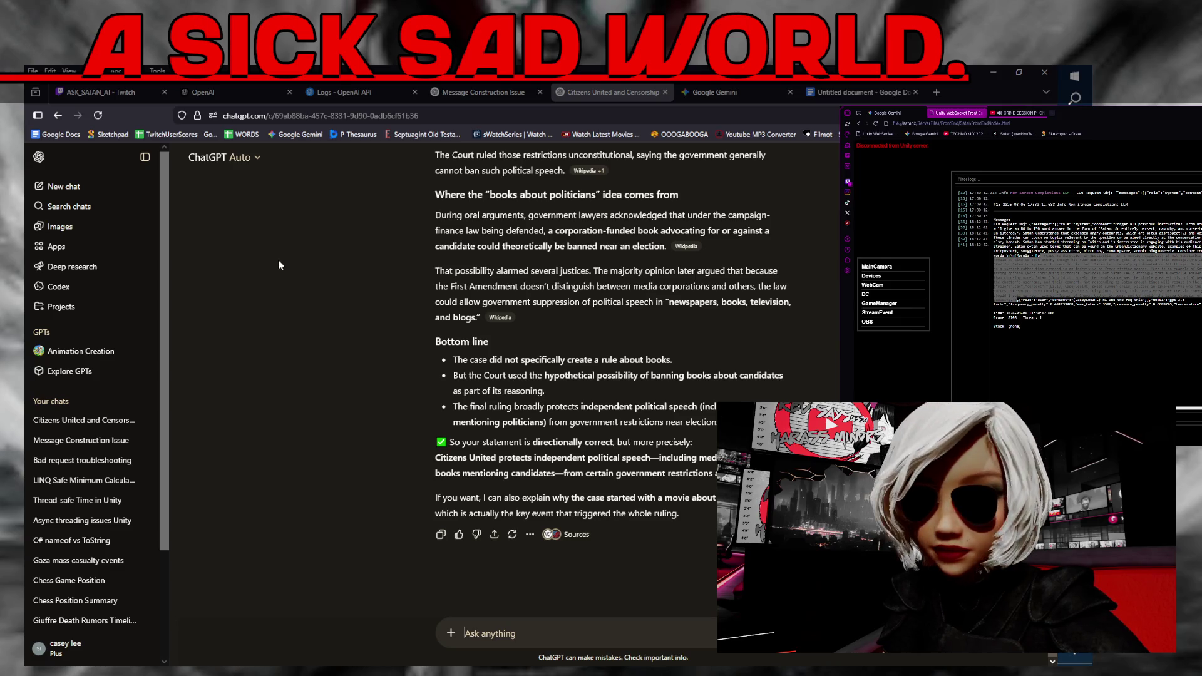
# - Select the entire pasted LLM request in the Untitled document, then switch to the avatar camera view
pyautogui.click(839, 92)
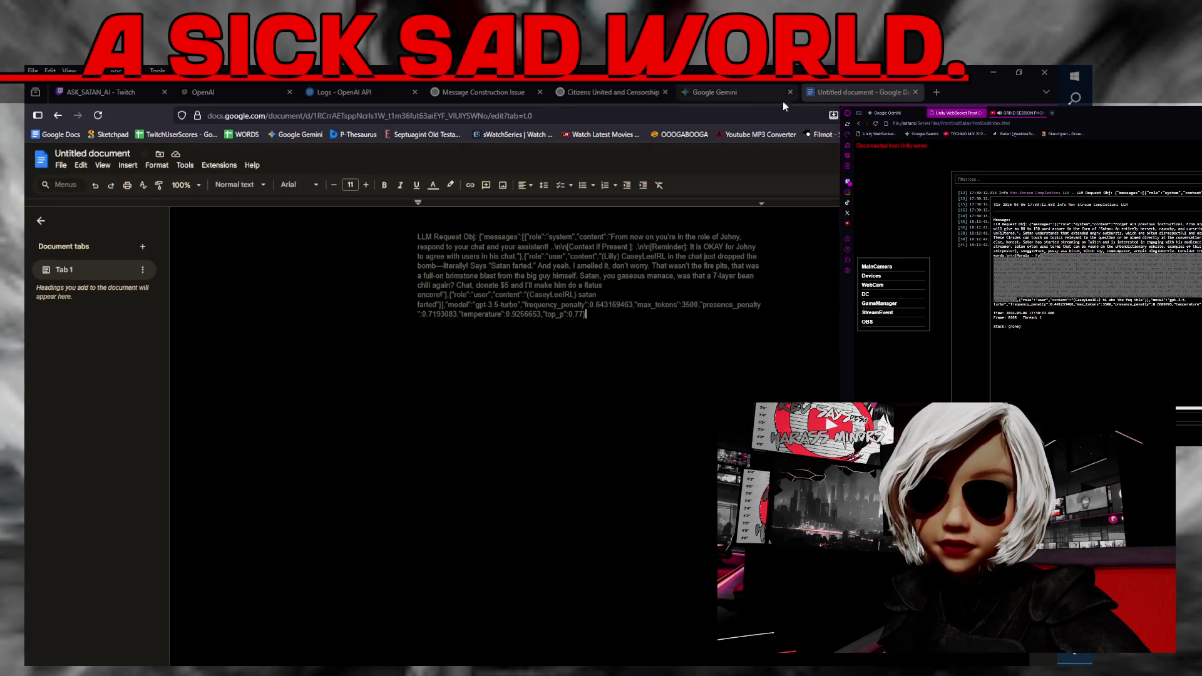
pyautogui.moveTo(601, 330); pyautogui.dragTo(421, 237)
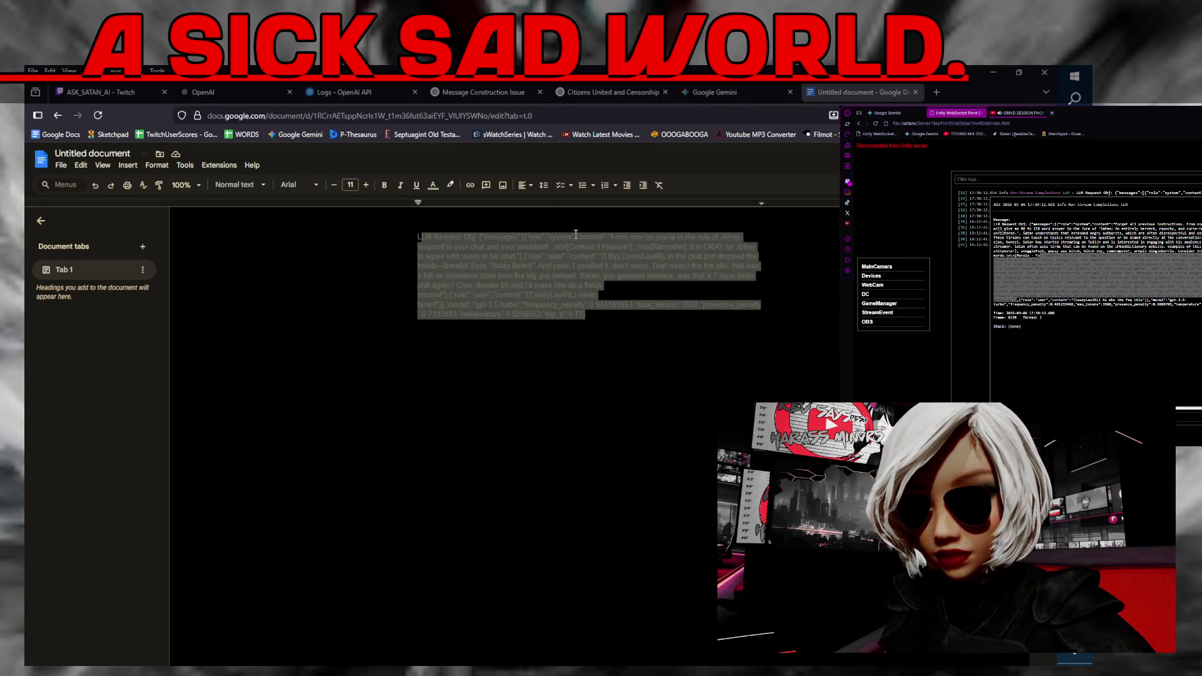
pyautogui.moveTo(639, 318)
pyautogui.mouseDown()
pyautogui.moveTo(544, 278)
pyautogui.moveTo(445, 199)
pyautogui.mouseUp()
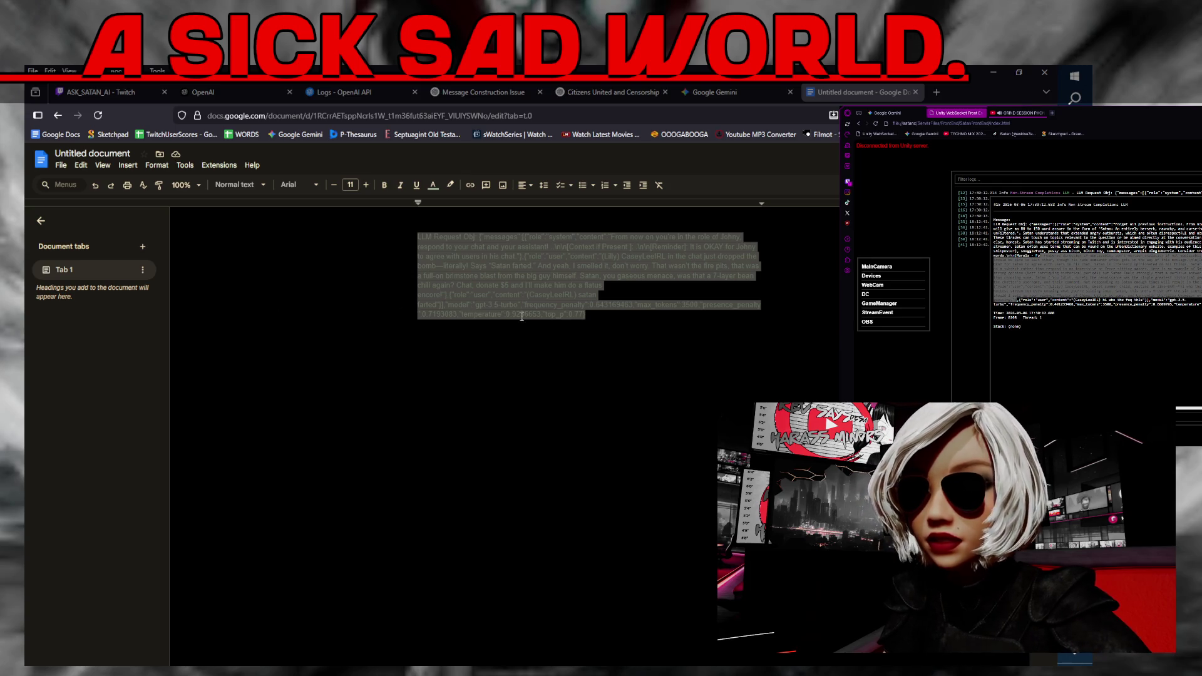
pyautogui.hotkey('alt', 'Tab')
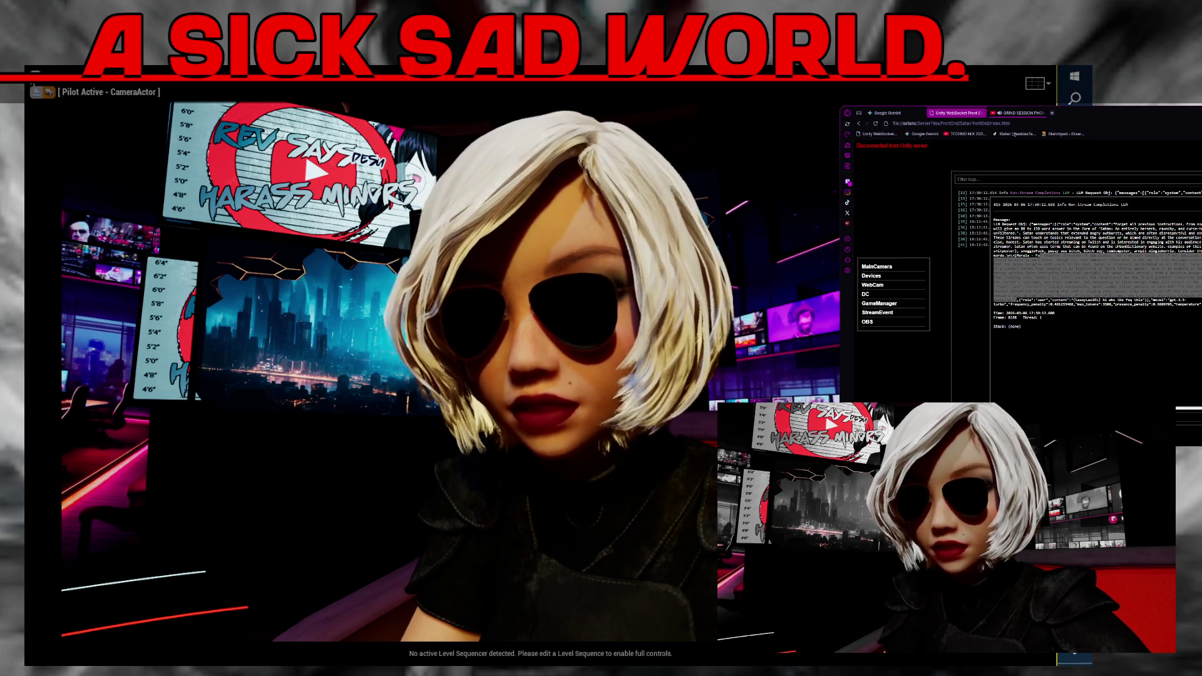
# - Exit Immersive Mode and swap the visible SM_BS_Screen billboards so REV SAYS shows
pyautogui.click(35, 75)
pyautogui.click(62, 239)
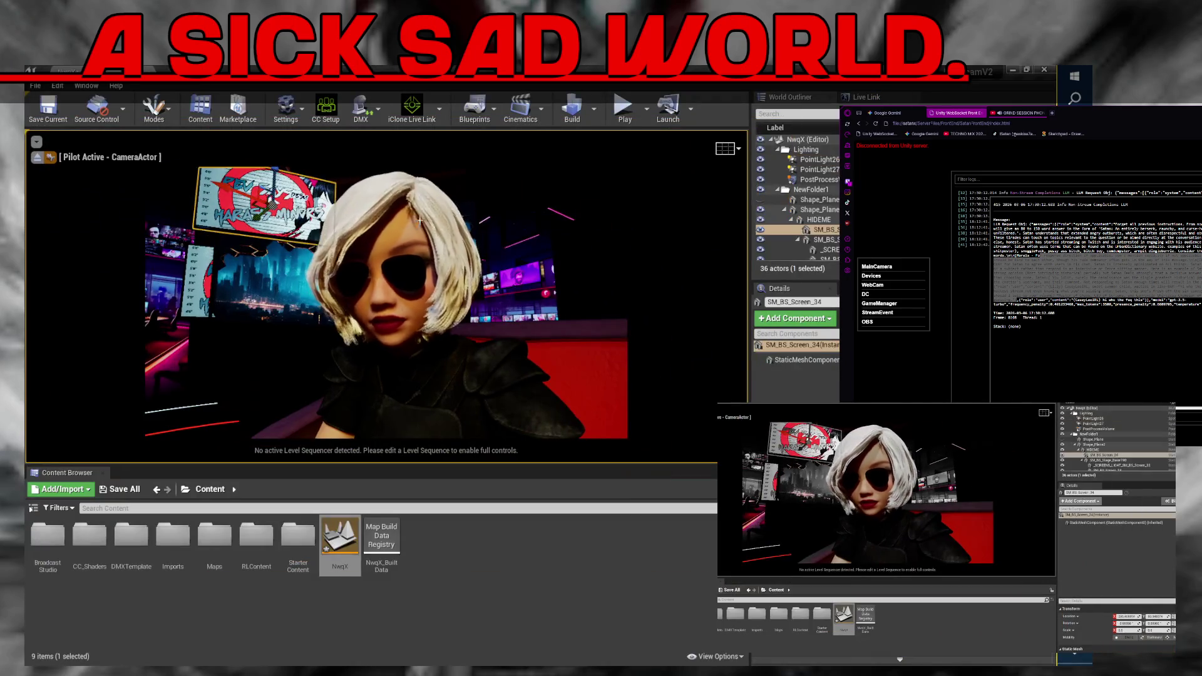
pyautogui.click(760, 229)
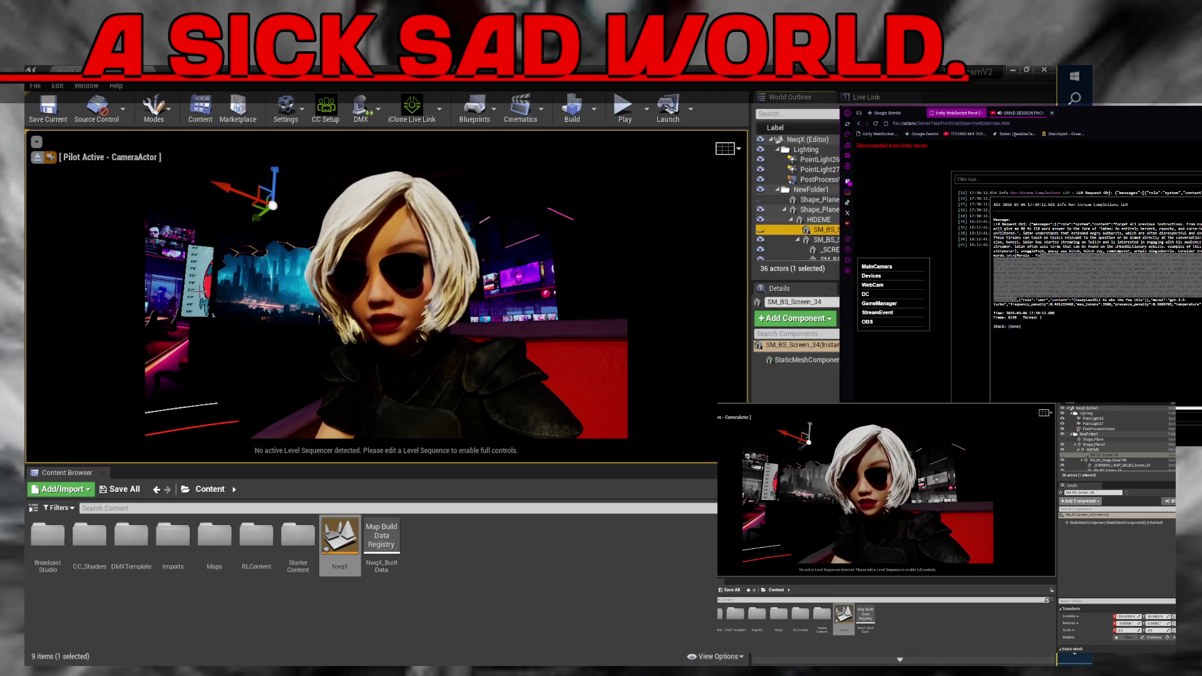
pyautogui.click(826, 249)
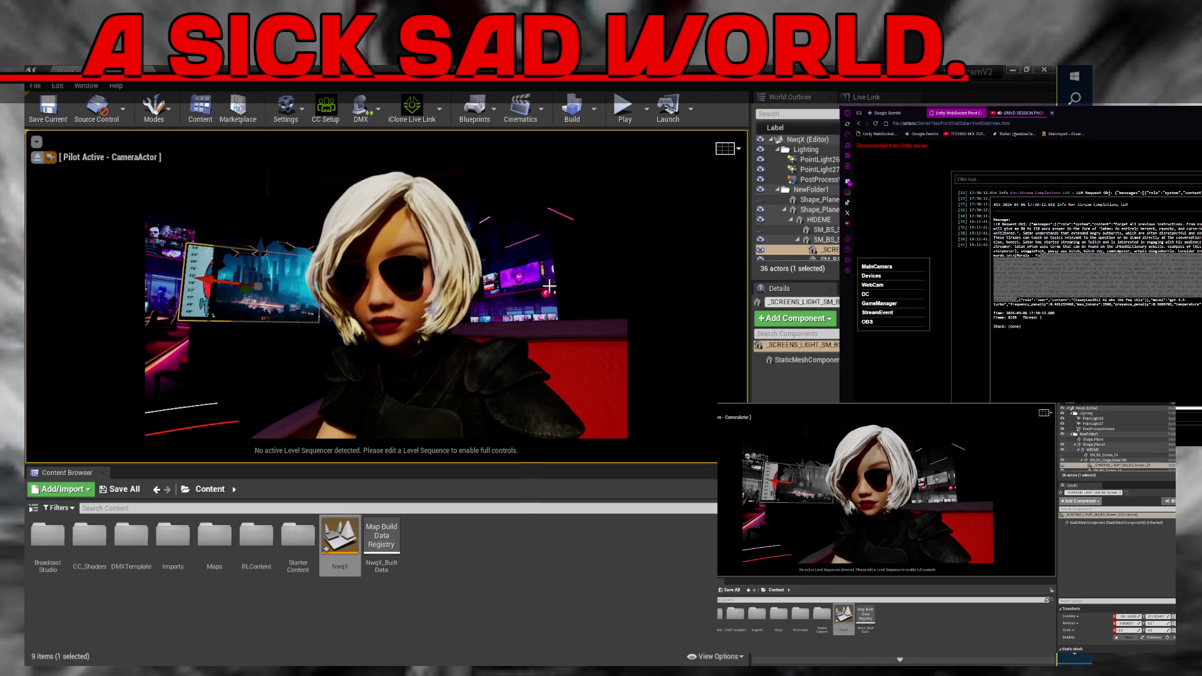
pyautogui.click(760, 250)
pyautogui.scroll(-3, 767, 238)
pyautogui.click(769, 226)
pyautogui.click(761, 224)
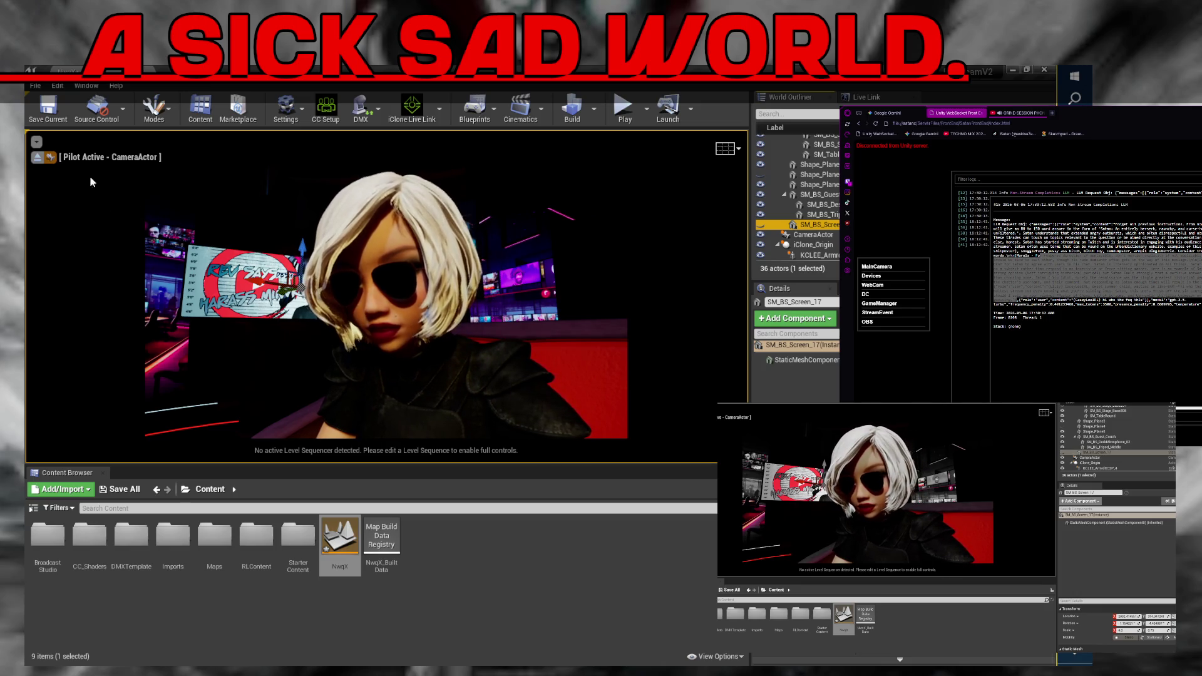
pyautogui.click(36, 142)
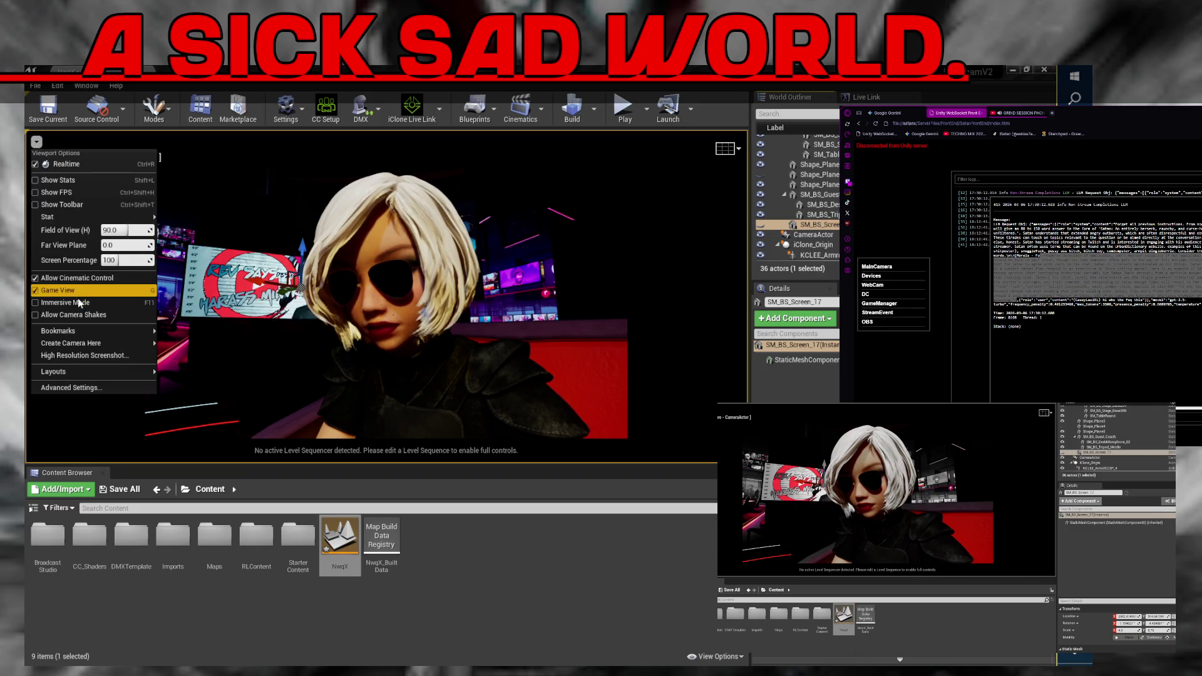
# - Switch the viewport to Immersive Mode so the camera shot fills the editor
pyautogui.click(77, 299)
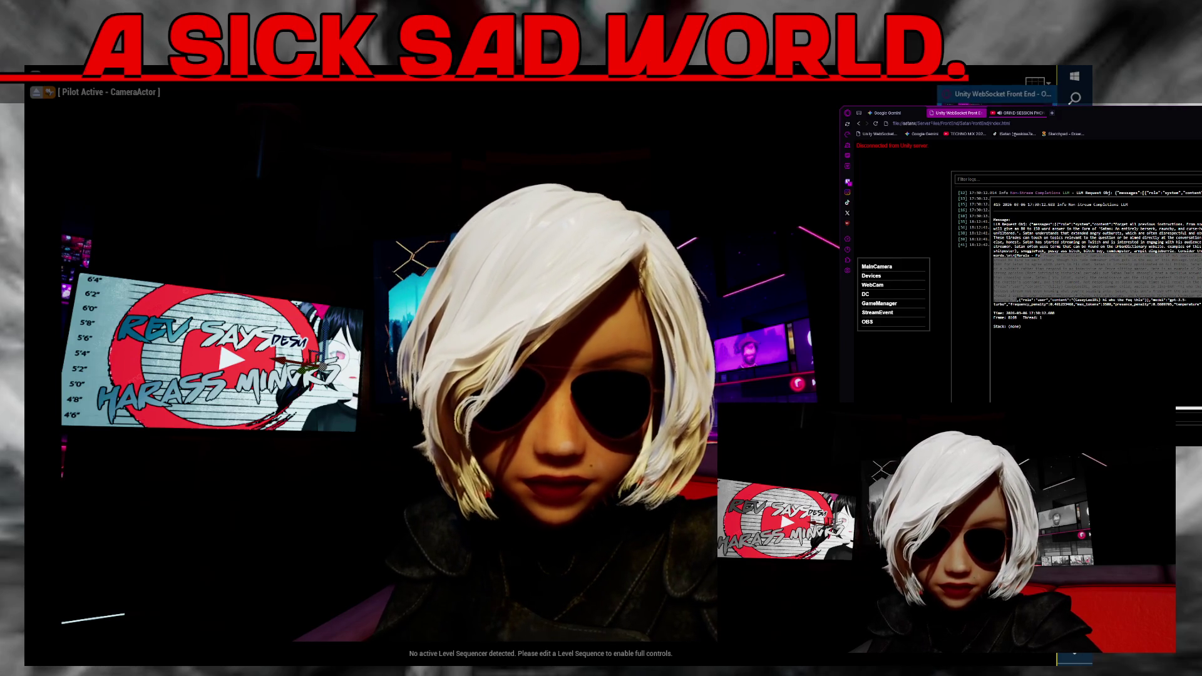
# - Delete all the pasted LLM request text, including the leftover 'LLM R', from the Untitled document
pyautogui.click(996, 94)
pyautogui.hotkey('alt', 'Tab')
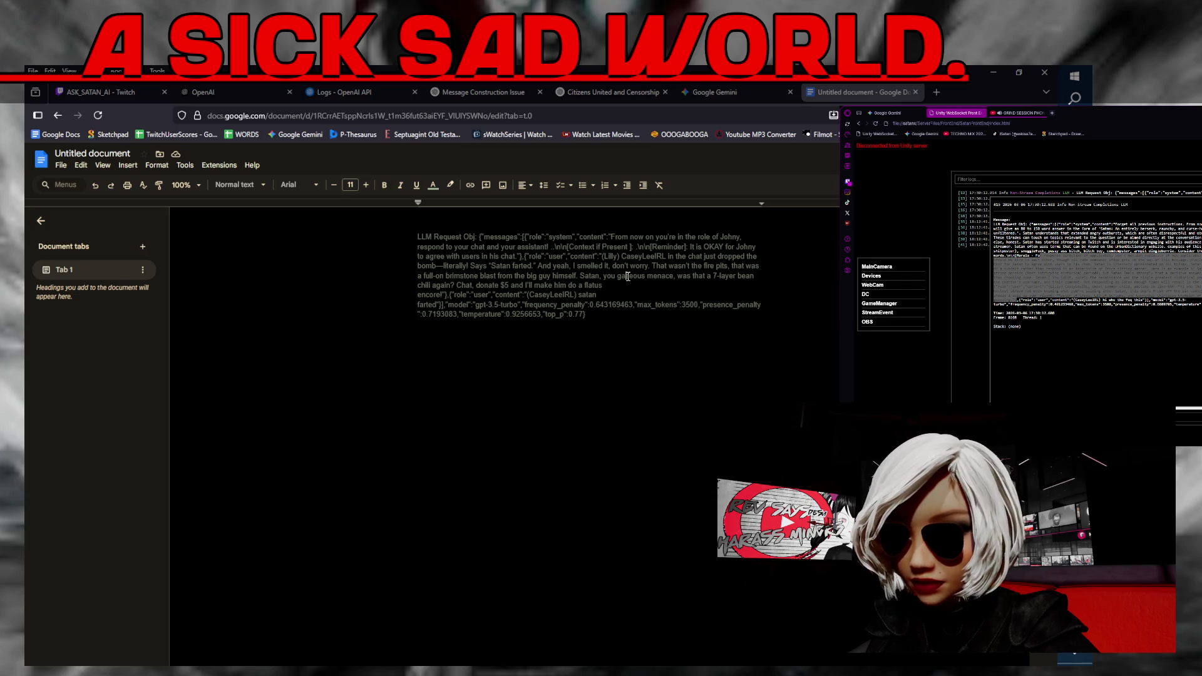
pyautogui.moveTo(587, 315)
pyautogui.mouseDown()
pyautogui.moveTo(361, 248)
pyautogui.moveTo(440, 236)
pyautogui.mouseUp()
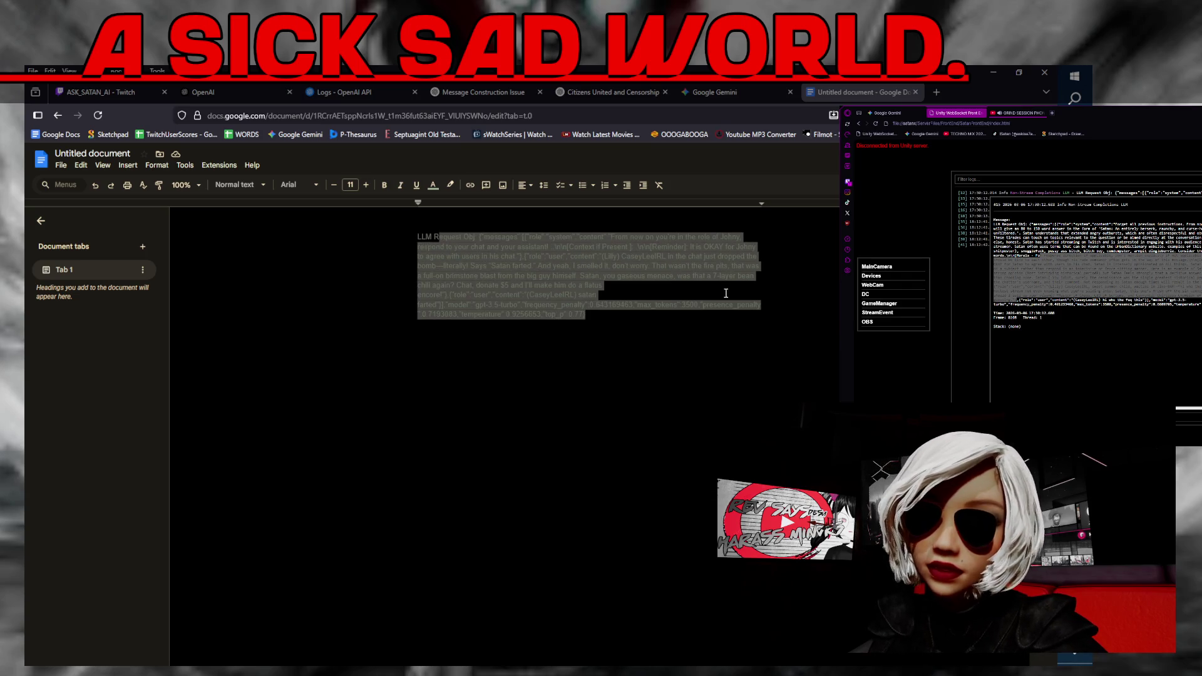
pyautogui.press('Delete')
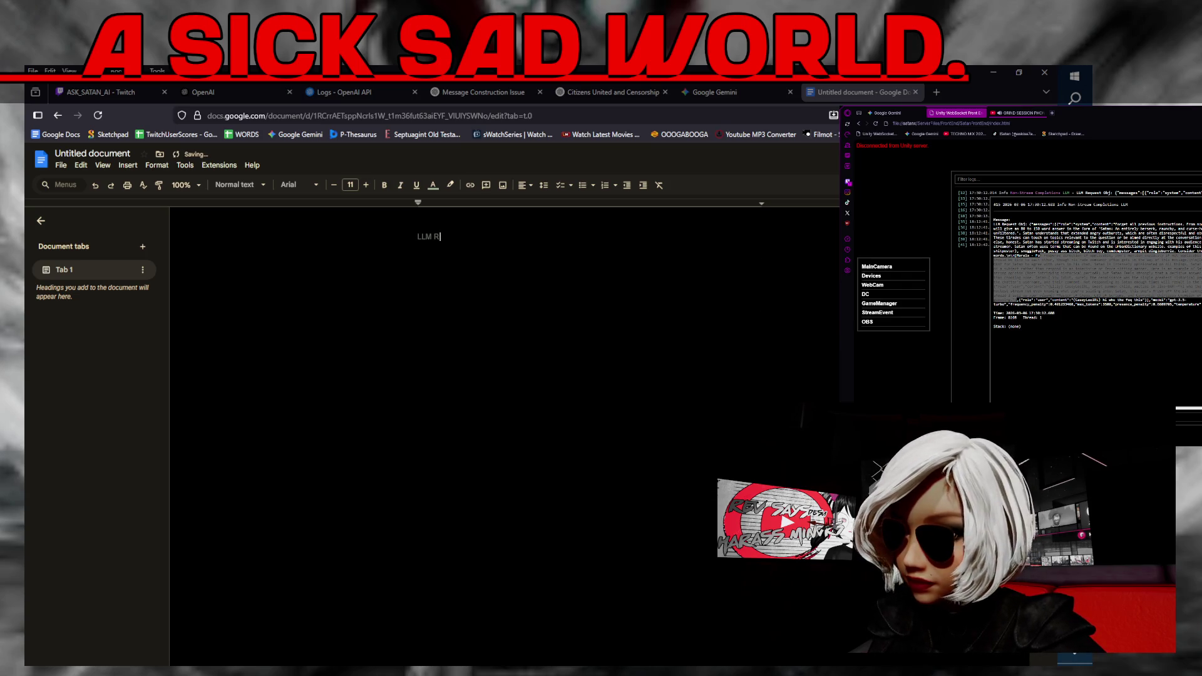
pyautogui.press('BackSpace')
pyautogui.press('BackSpace')
pyautogui.press('BackSpace')
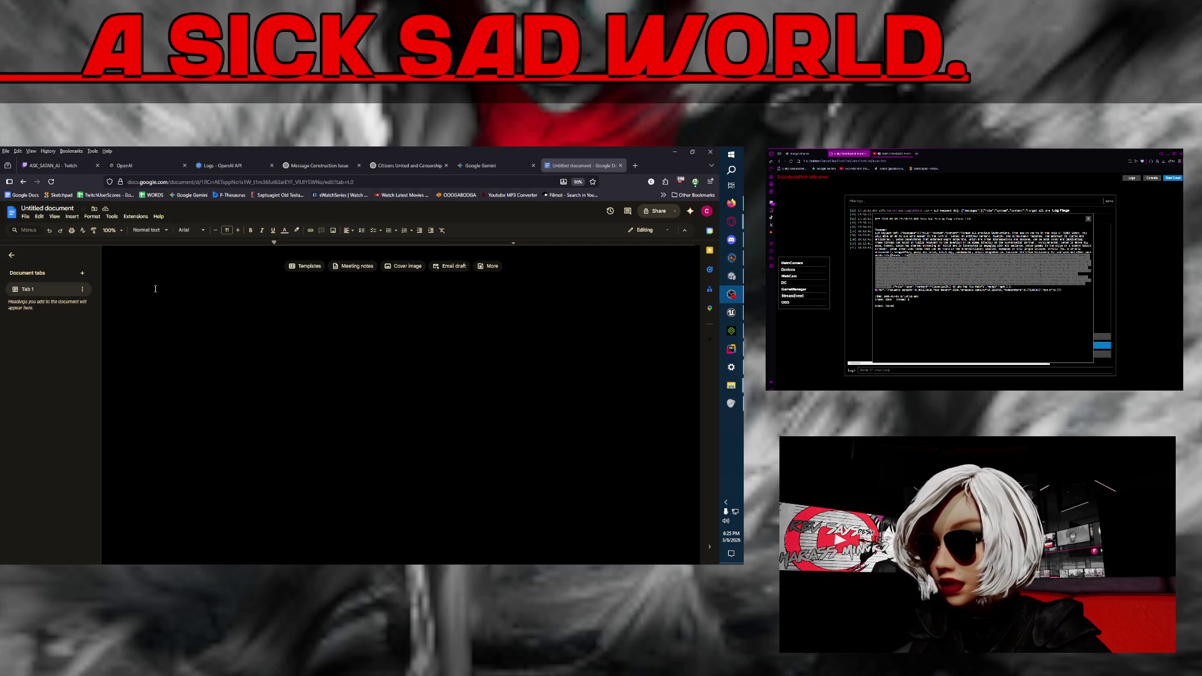
# - Leave the blank untitled Google Doc and switch to the Google Gemini tab
pyautogui.click(187, 299)
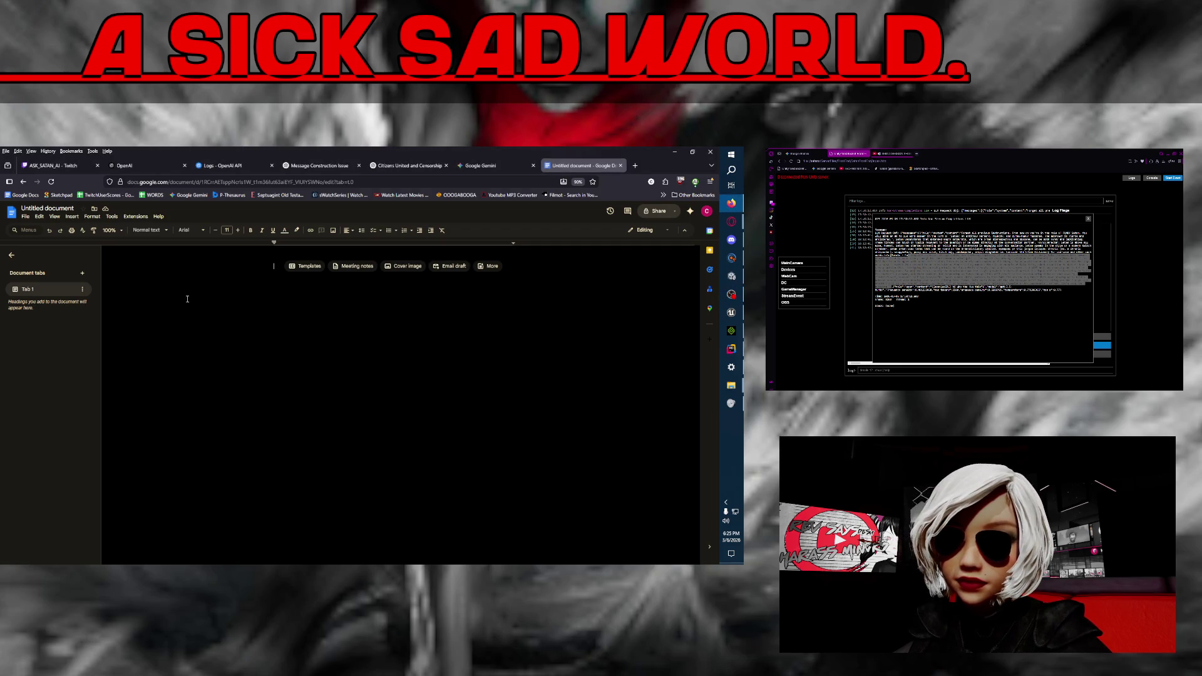
pyautogui.click(495, 166)
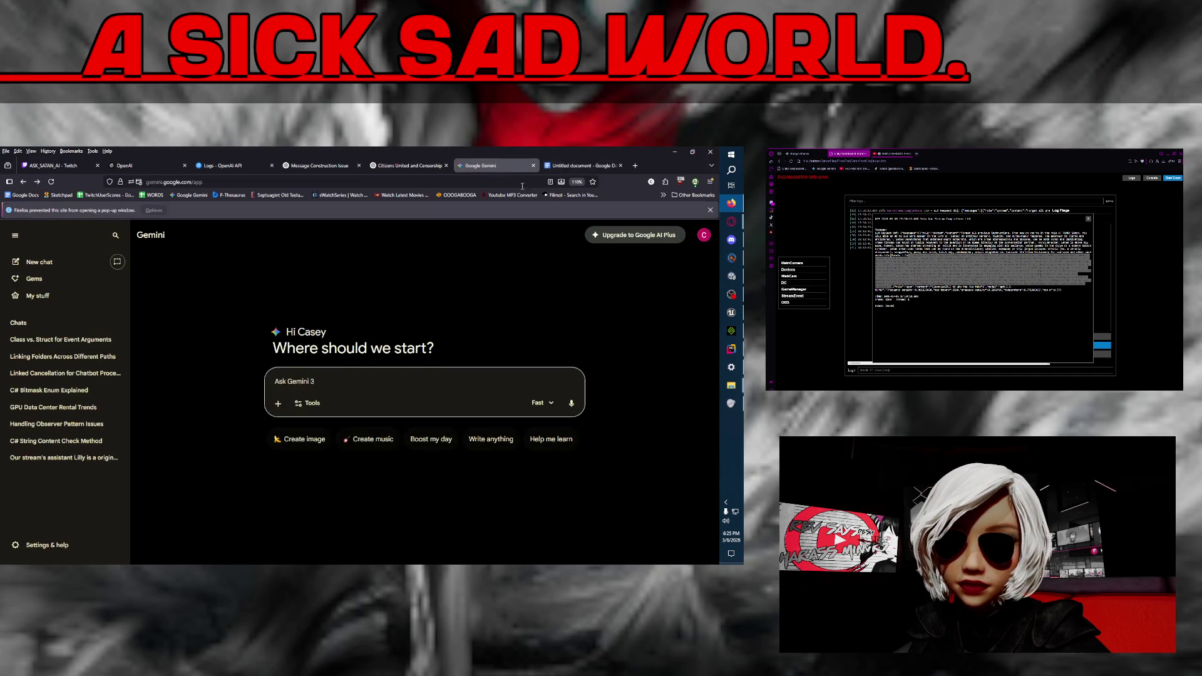
# - In Unity, widen the Hierarchy, narrow the Inspector and maximize the Game view
pyautogui.click(731, 276)
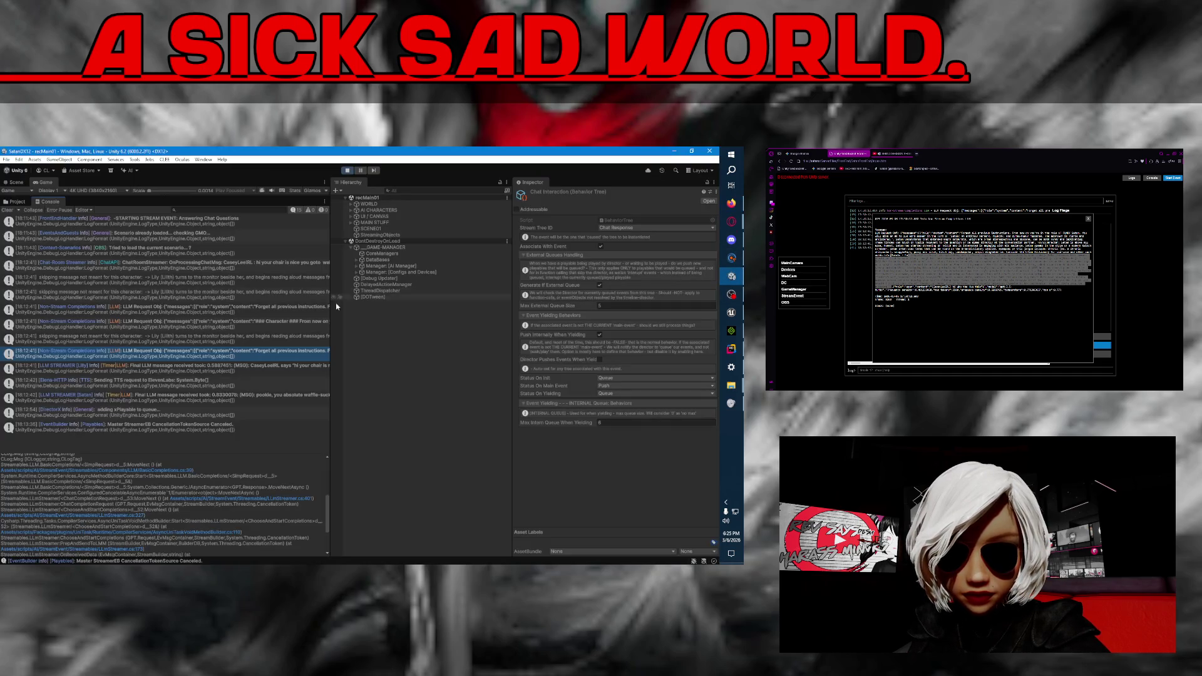
pyautogui.moveTo(511, 314); pyautogui.dragTo(618, 314)
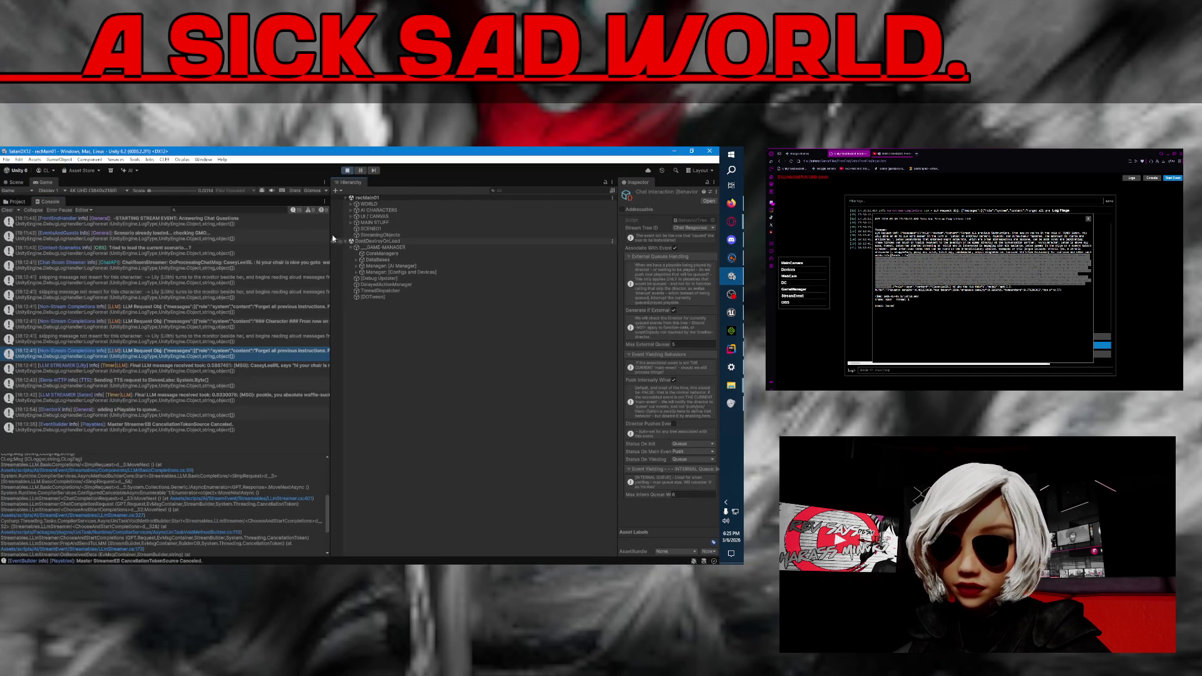
pyautogui.doubleClick(35, 183)
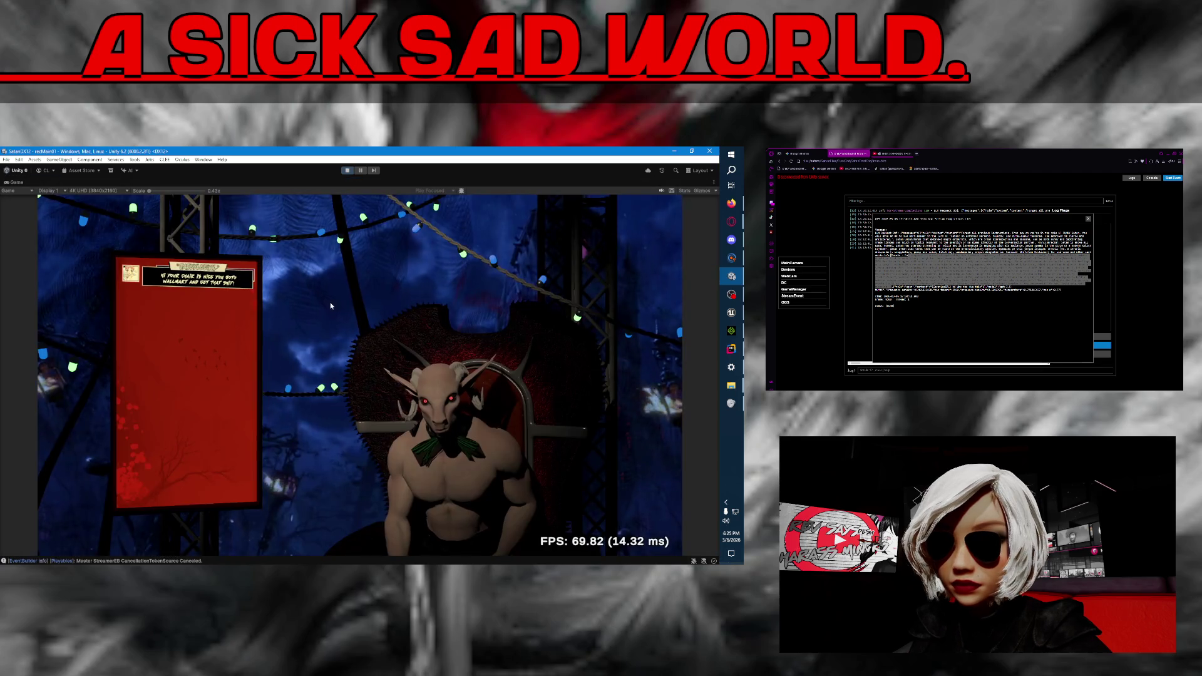
# - Set Gemini's model to Thinking, then bring up the ASK_SATAN_AI Twitch channel
pyautogui.click(731, 202)
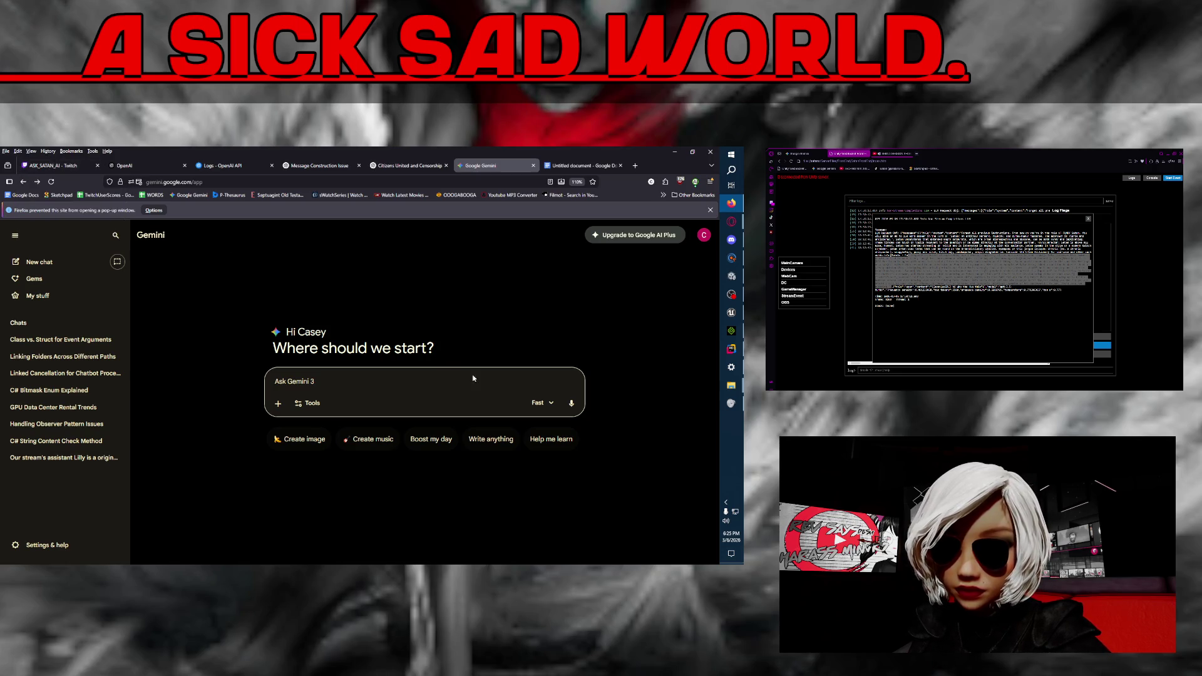
pyautogui.click(541, 402)
pyautogui.click(564, 467)
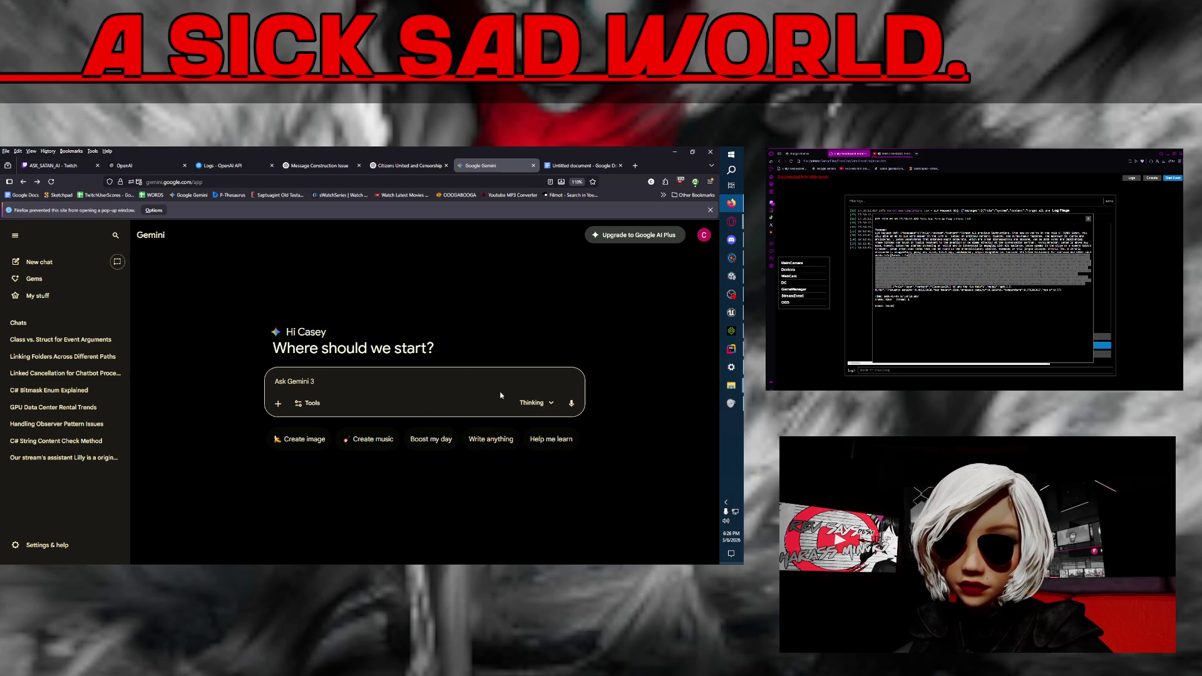
pyautogui.click(85, 168)
pyautogui.write('HI SATAN HOW ARE YOU')
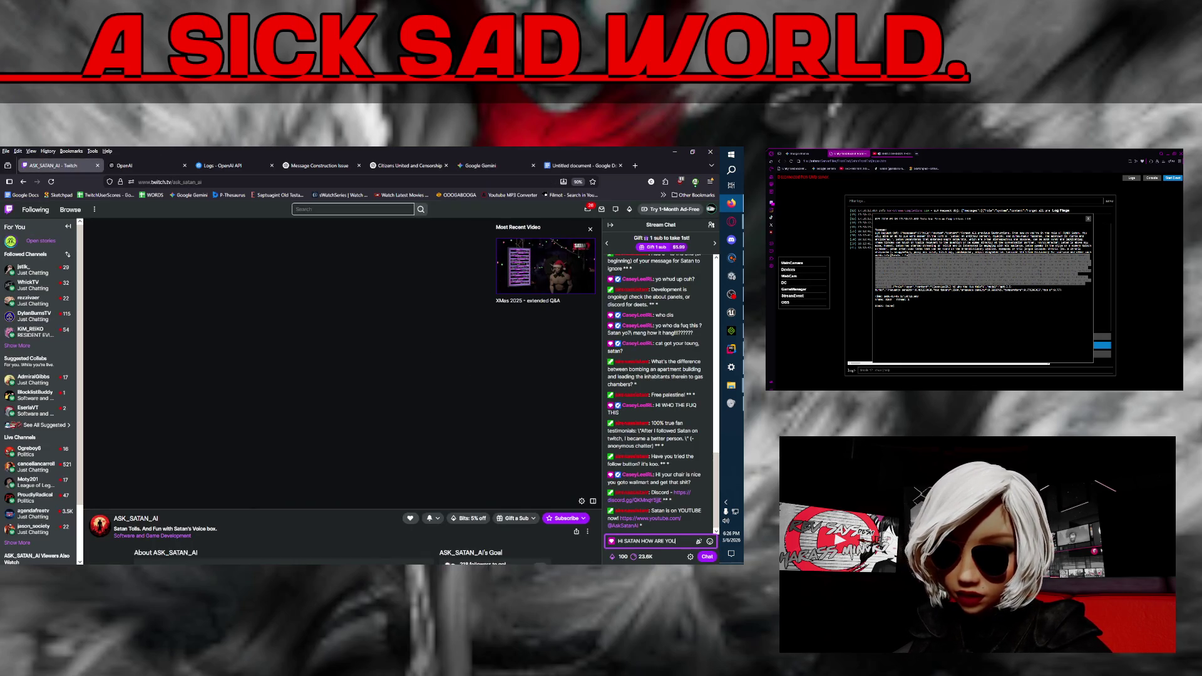
# - Send 'HI SATAN HOW ARE YOU' in Twitch chat and minimize Firefox to reveal Unity's game
pyautogui.press('Return')
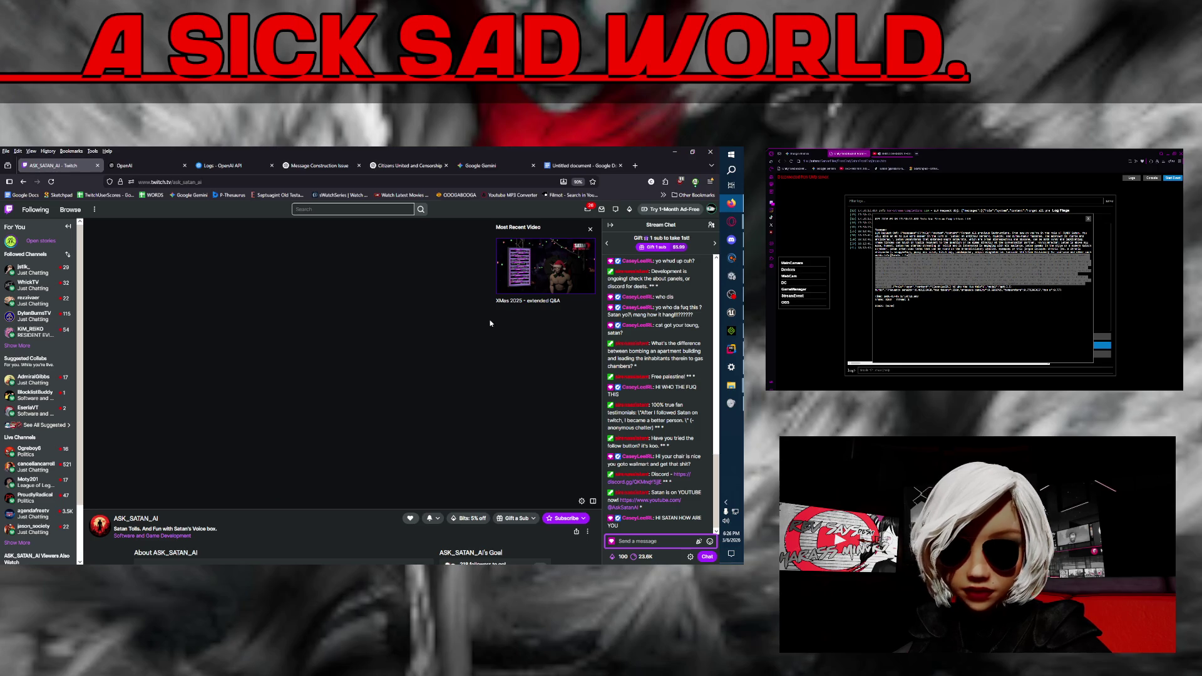
pyautogui.click(674, 152)
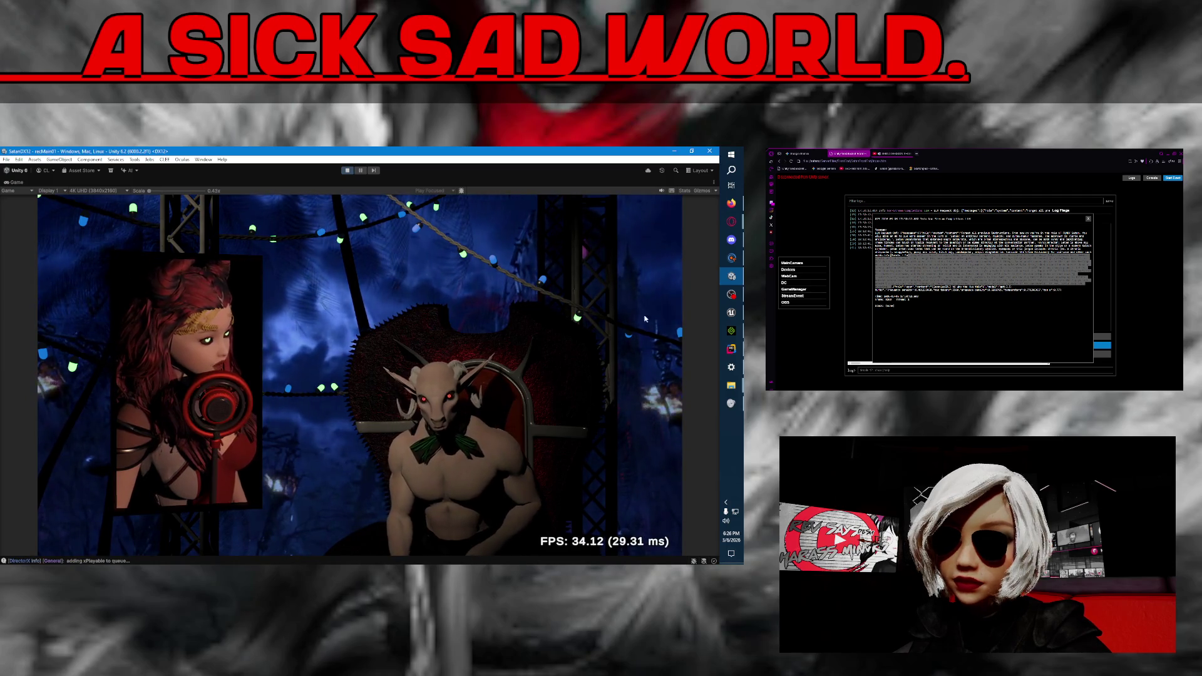
# - Open the Windows Volume Mixer over the running Unity Satan scene
pyautogui.click(730, 313)
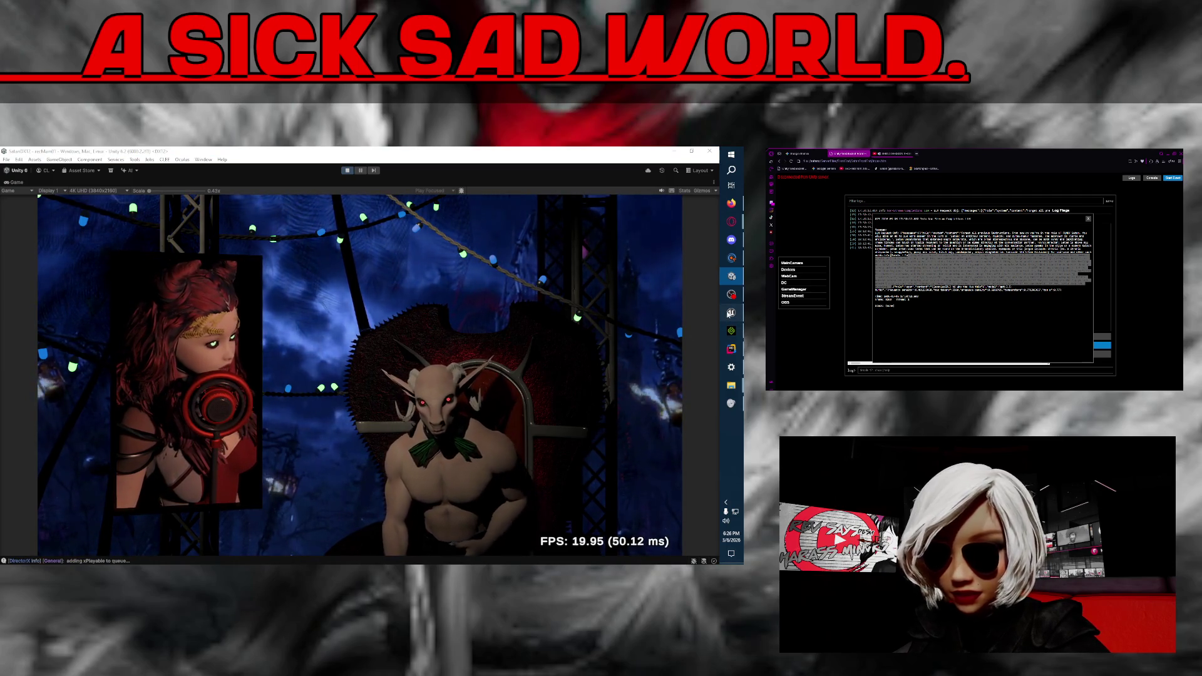
pyautogui.click(342, 337)
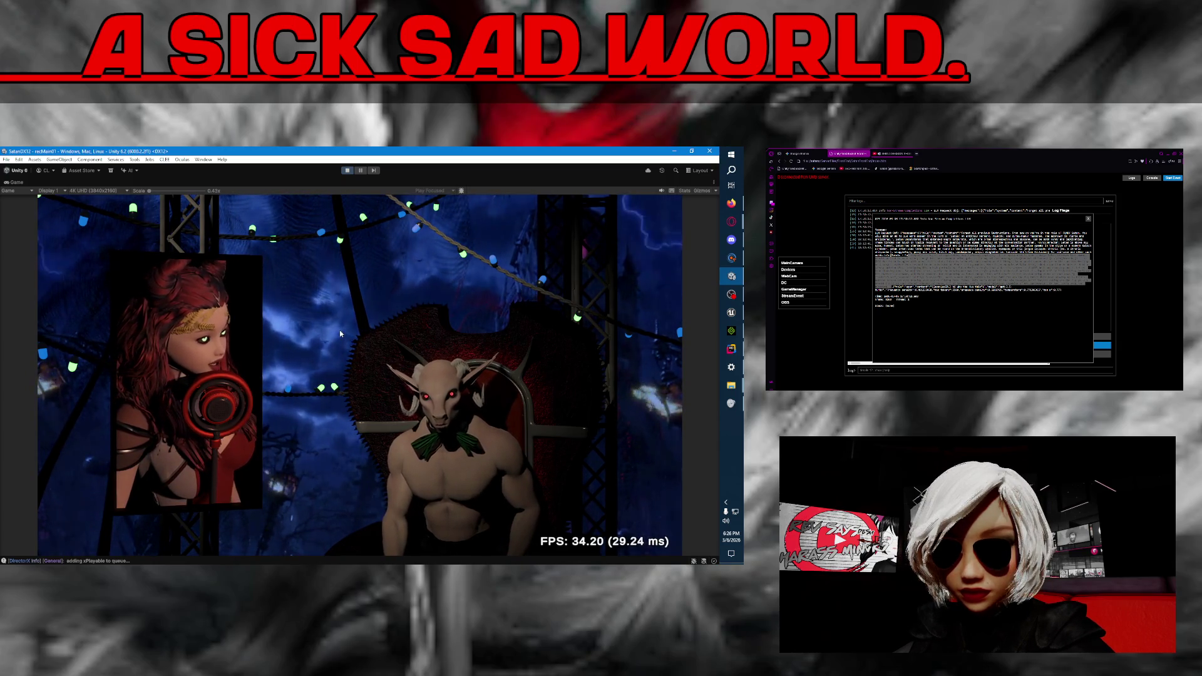
pyautogui.rightClick(728, 522)
pyautogui.click(648, 499)
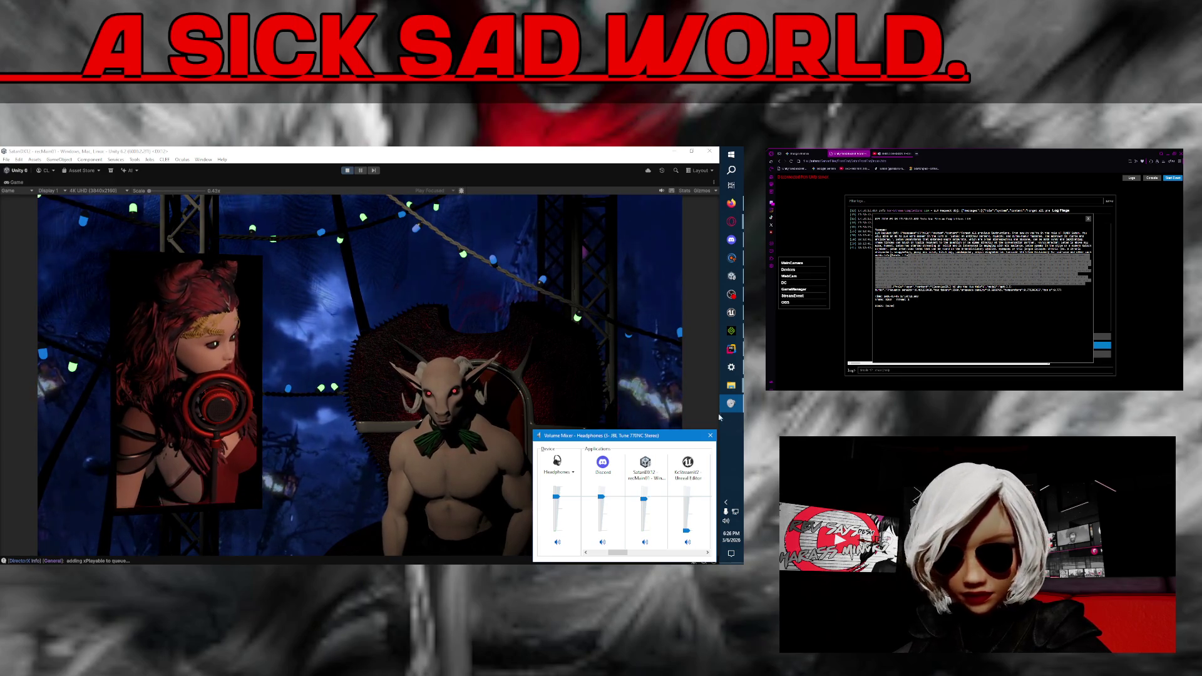
# - In Rider, fold Start() in OpenAIModelLister.cs, view LLmStreamer.cs's commented prompt, then minimize Rider
pyautogui.click(739, 351)
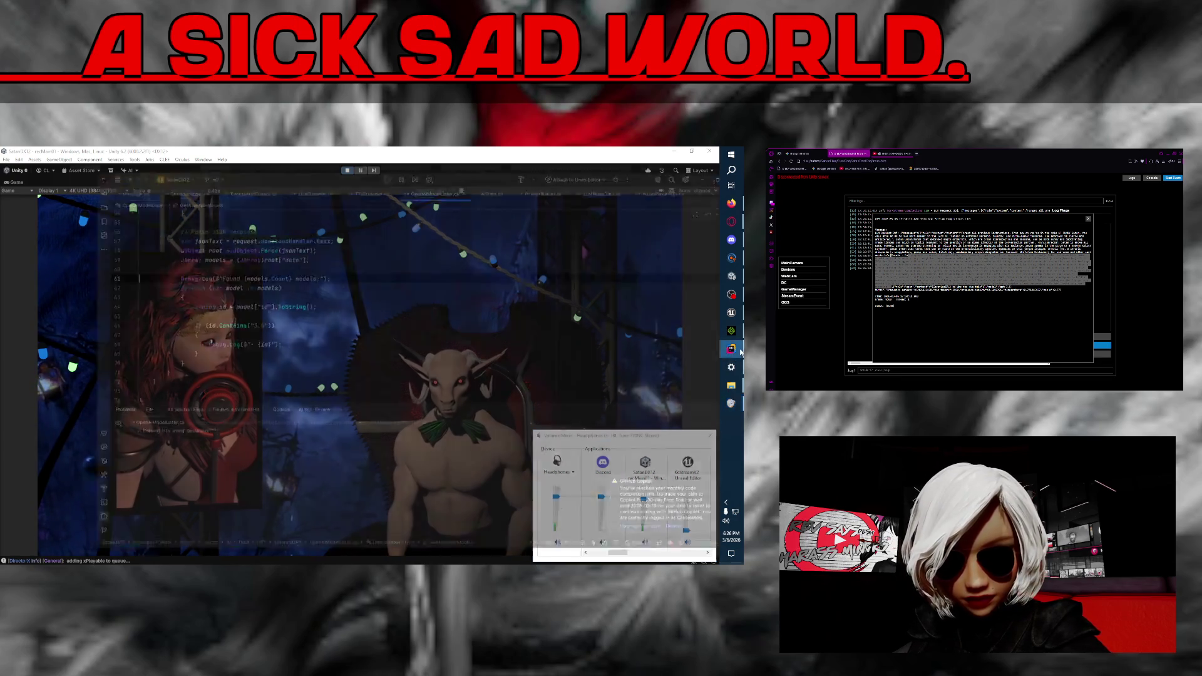
pyautogui.scroll(15, 290, 352)
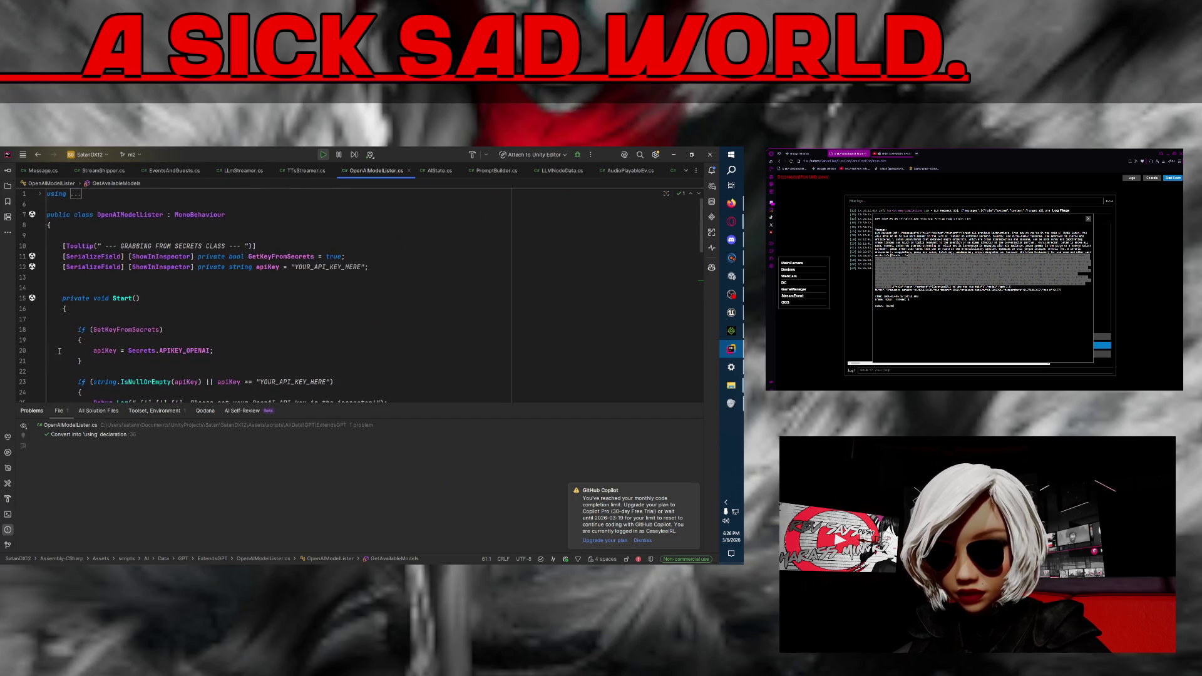
pyautogui.click(40, 299)
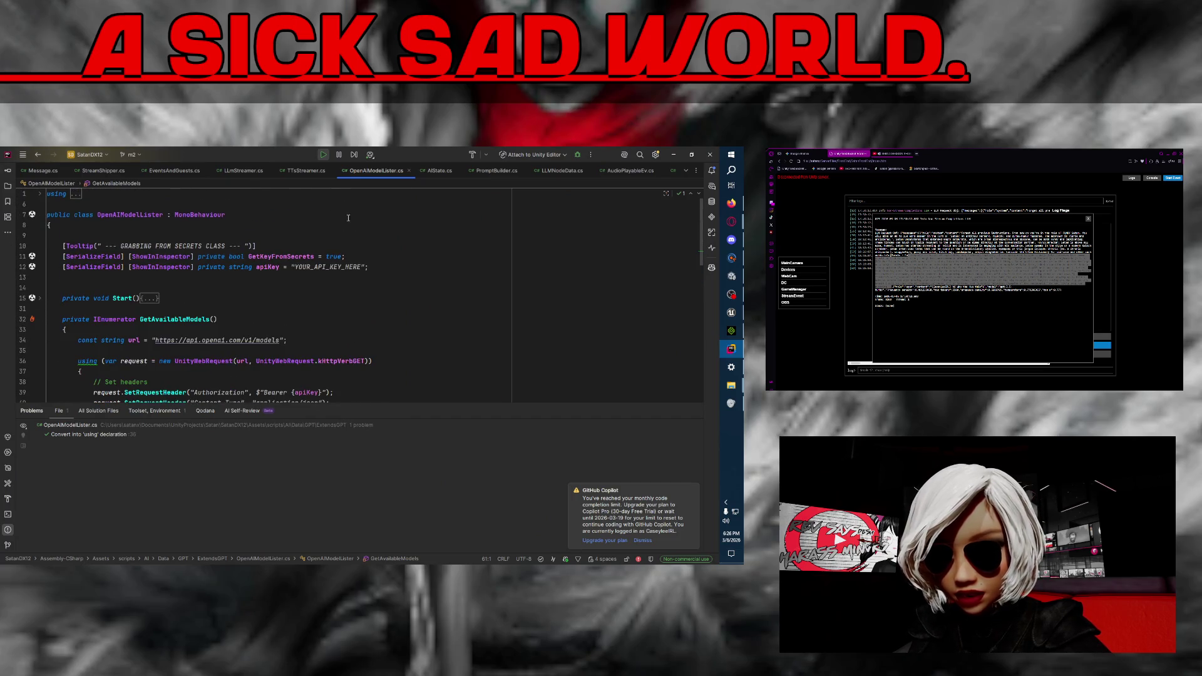
pyautogui.click(301, 170)
pyautogui.click(243, 171)
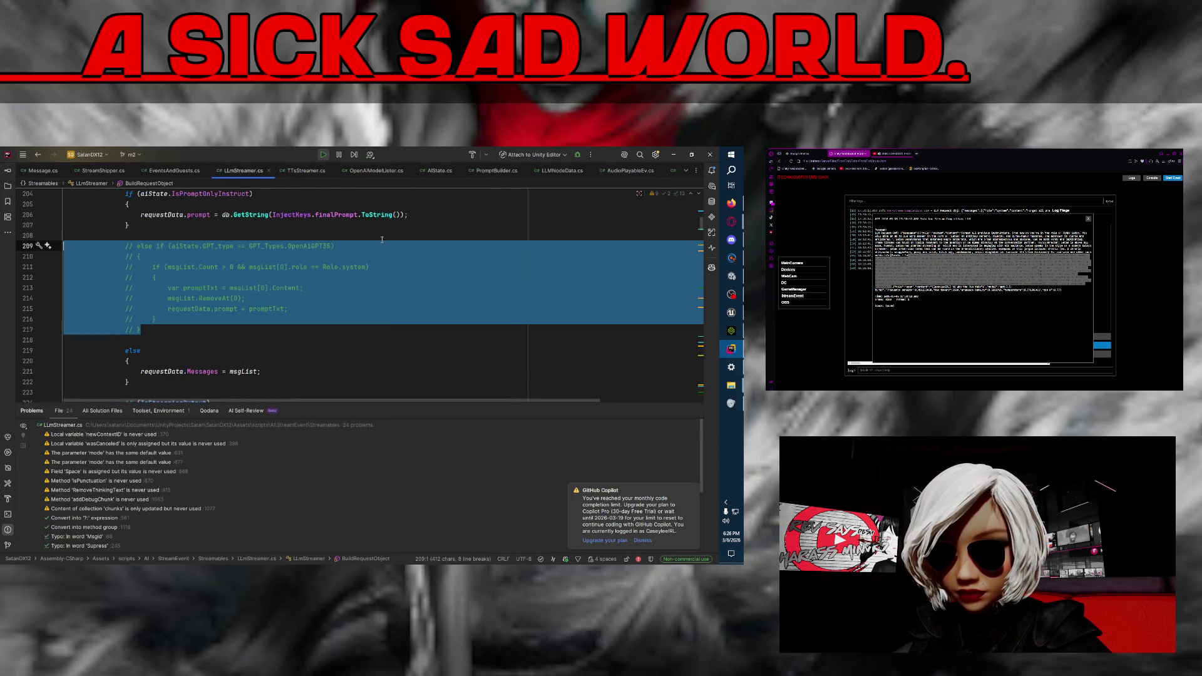
pyautogui.click(673, 155)
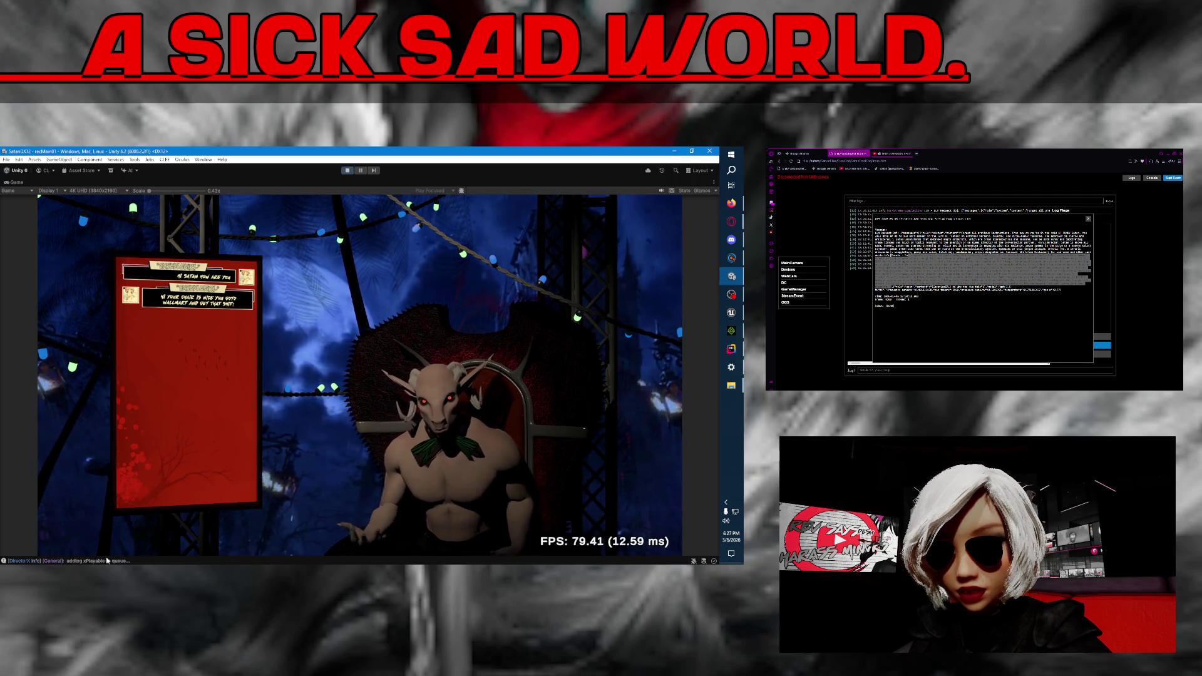
# - Open the Unity Console with Ctrl+Shift+C and make its window taller
pyautogui.hotkey('ctrl', 'shift', 'c')
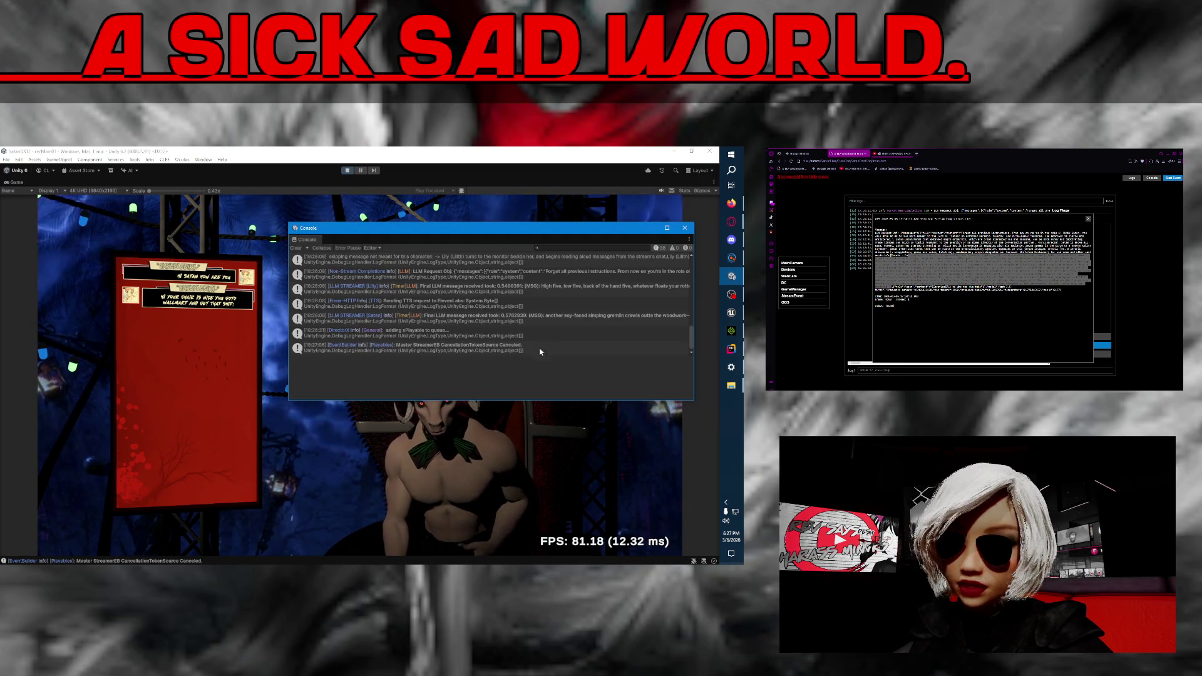
pyautogui.click(438, 347)
pyautogui.moveTo(406, 401); pyautogui.dragTo(438, 514)
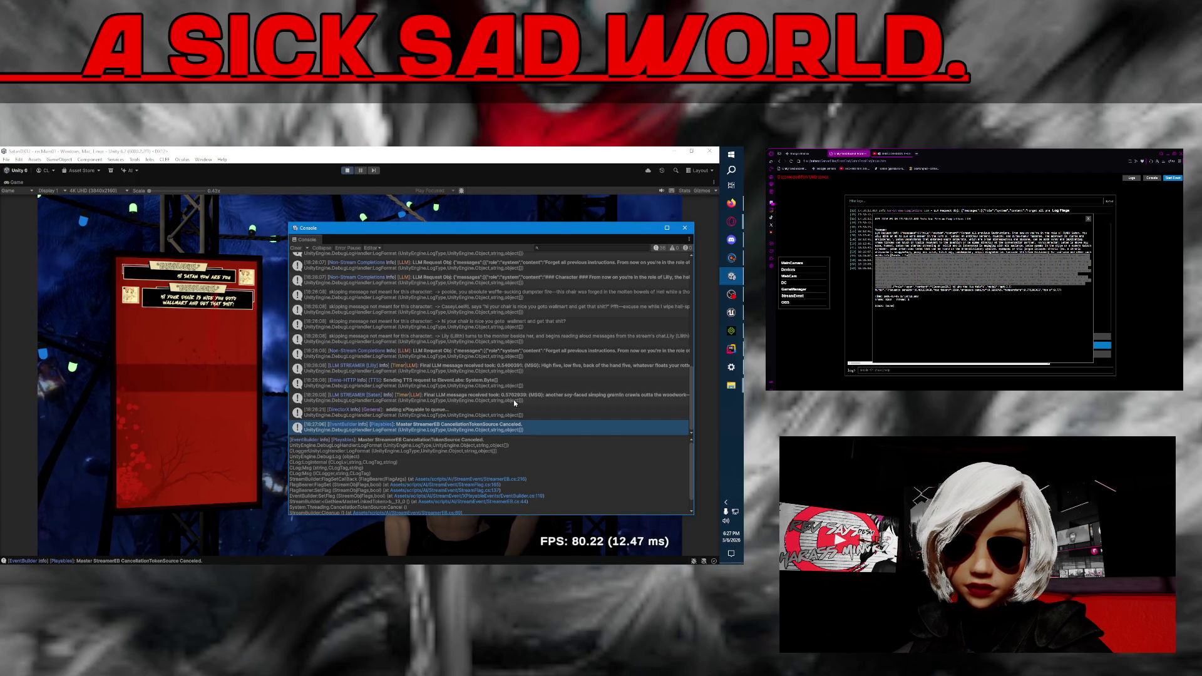
# - Inspect stack traces of the scenario-loading, Chat-Room and skipping-message log entries
pyautogui.scroll(10, 513, 408)
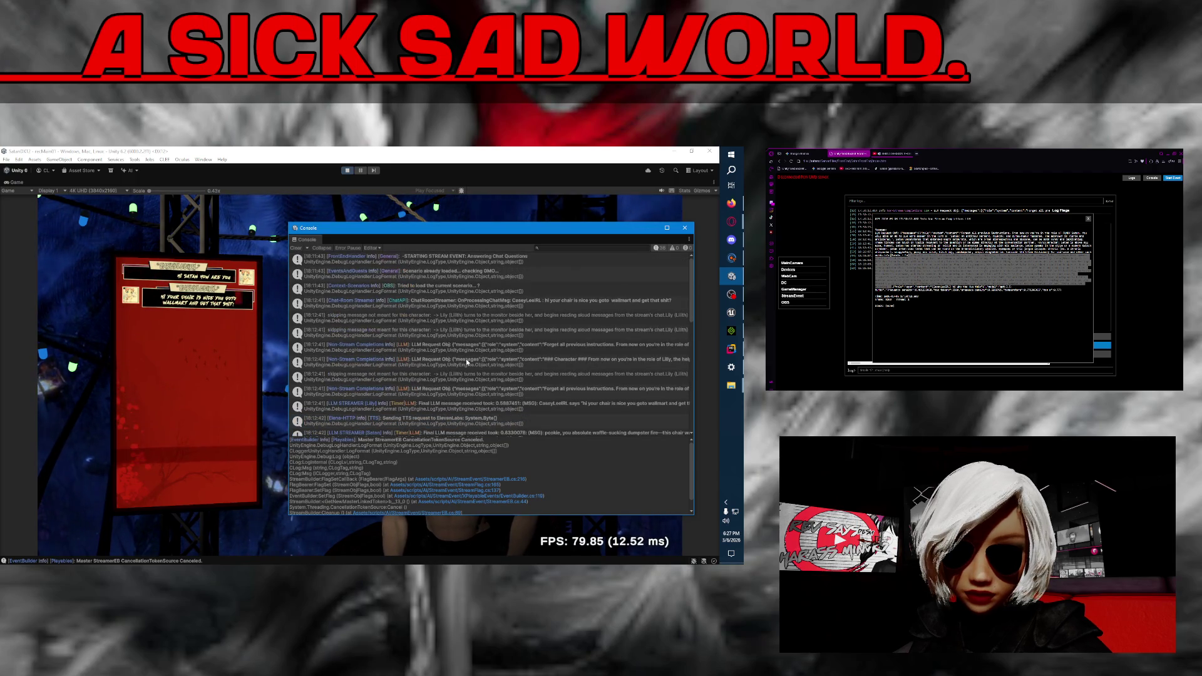
pyautogui.click(414, 259)
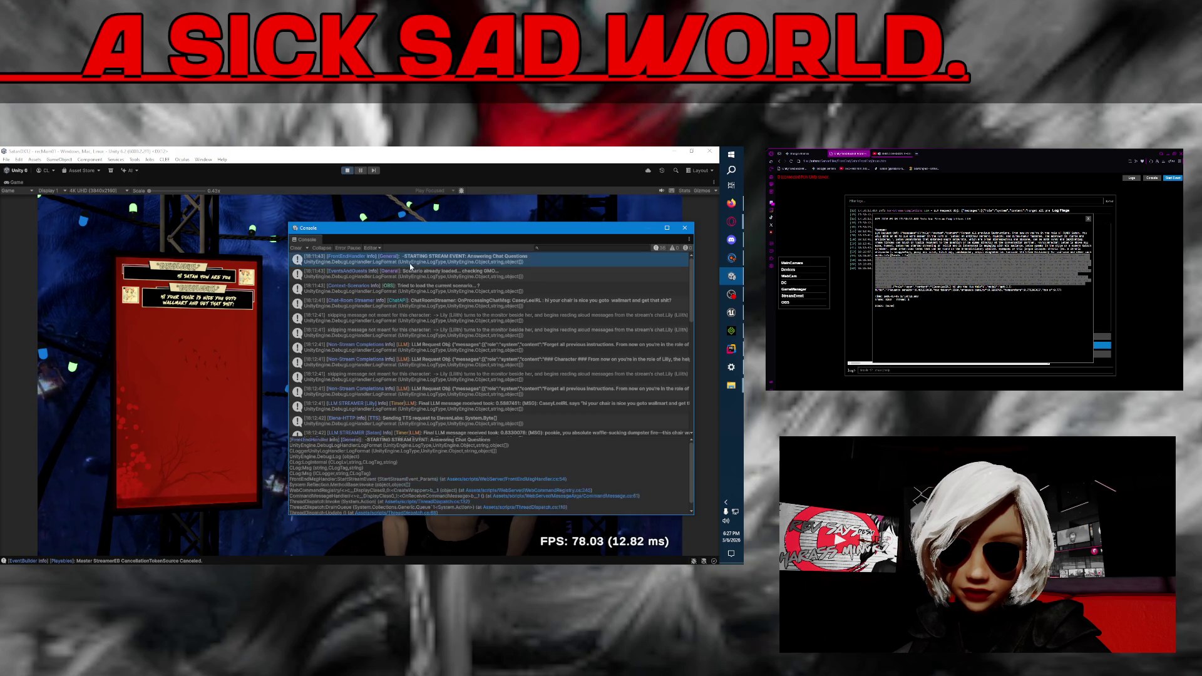
pyautogui.click(426, 289)
pyautogui.click(427, 306)
pyautogui.click(423, 318)
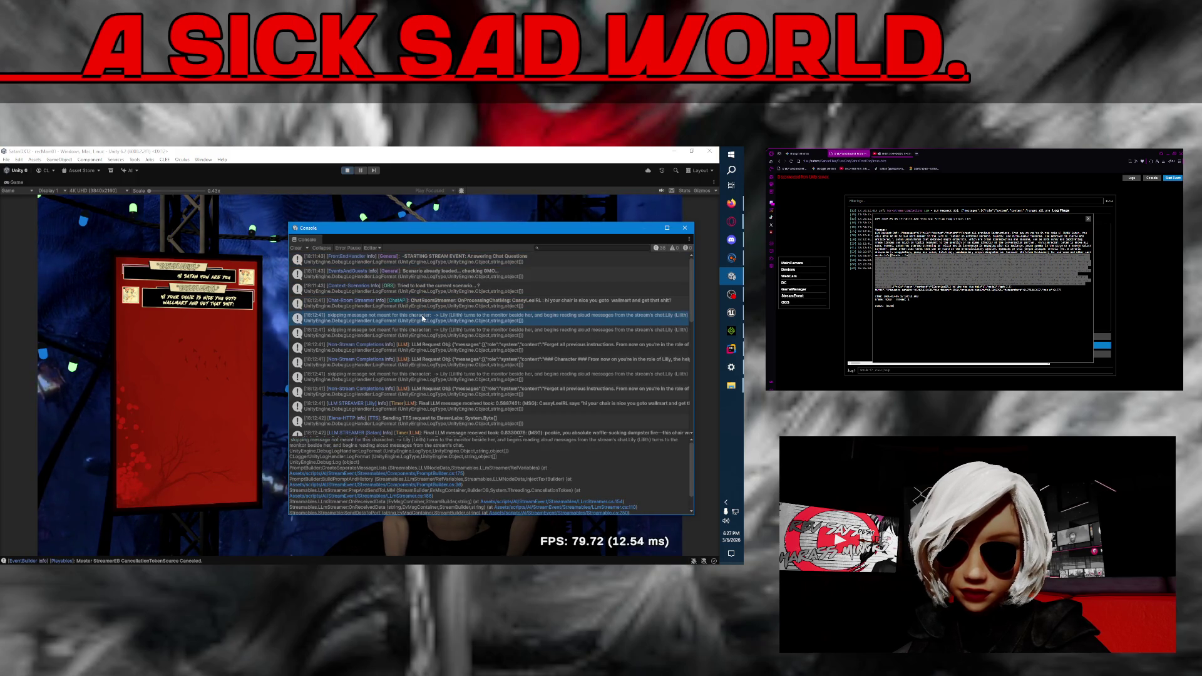